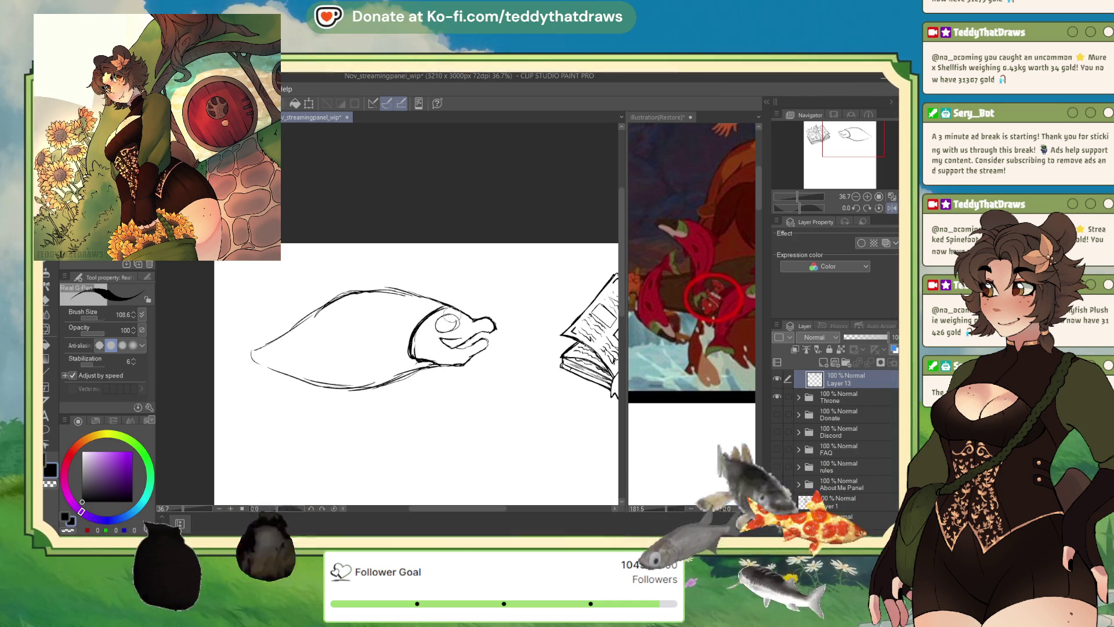
Fill in the fish's pupil, then thicken its lower jaw and gill line in dark purple
left_click_drag(447, 323, 446, 323)
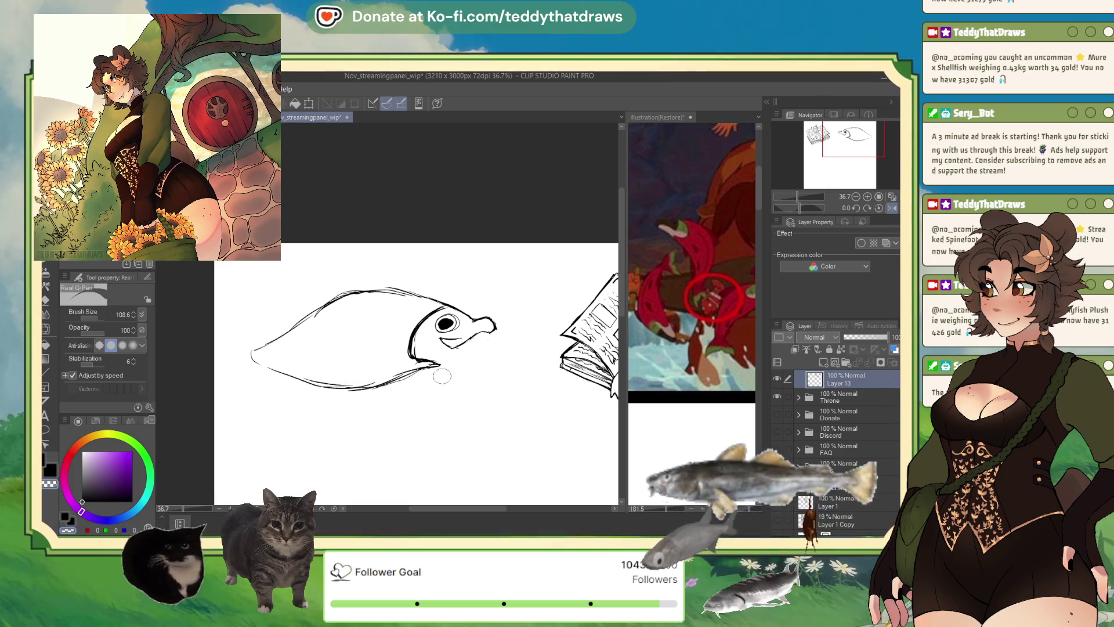
left_click(97, 485)
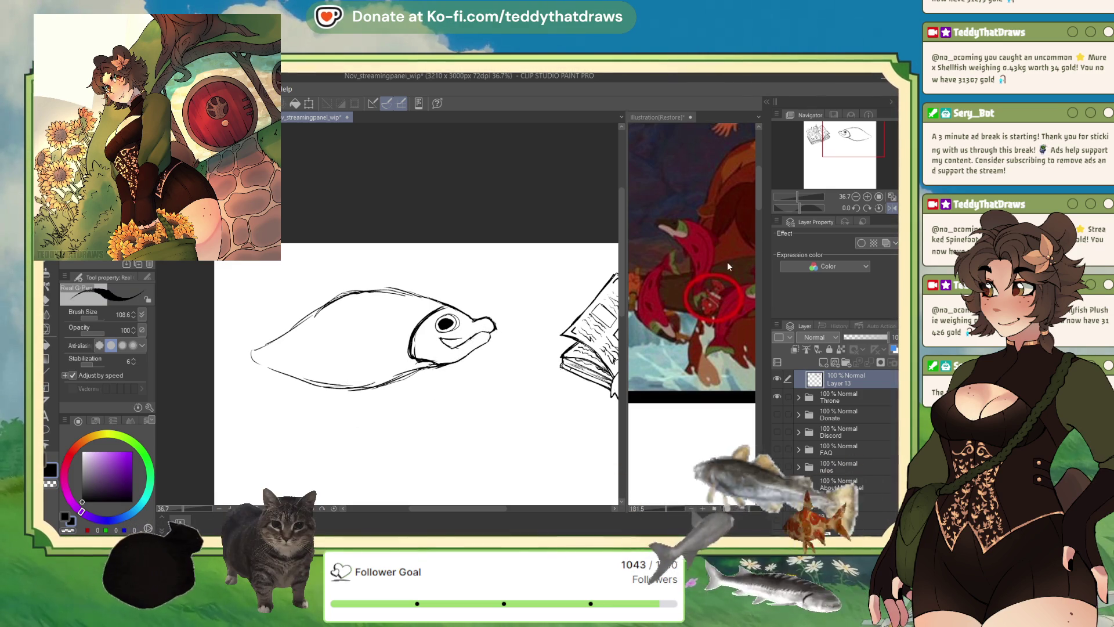
left_click(895, 208)
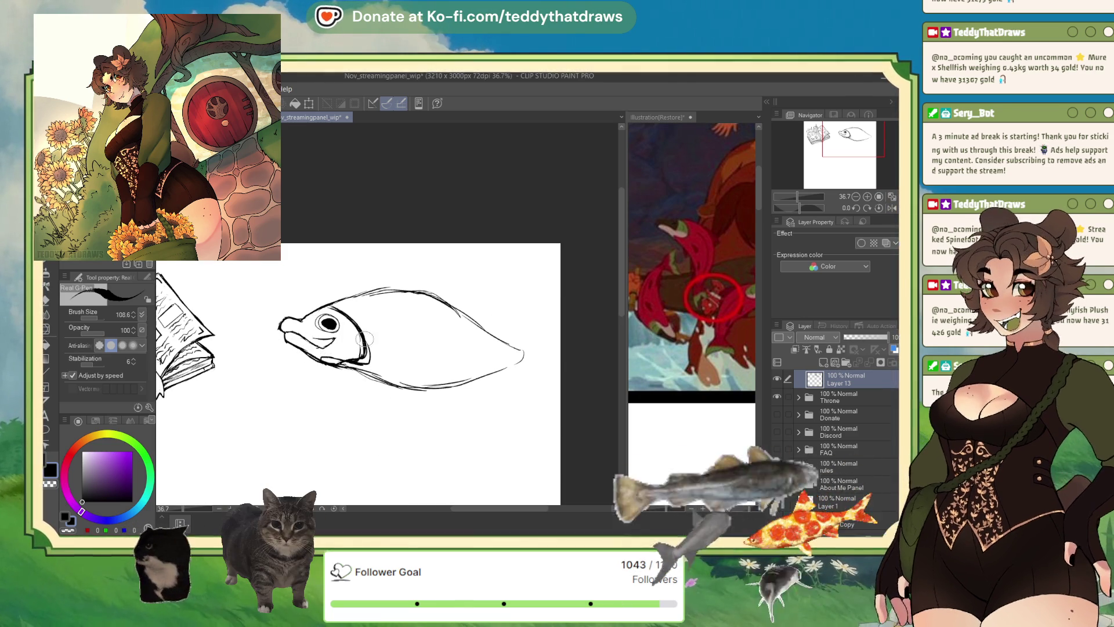
left_click_drag(322, 355, 369, 361)
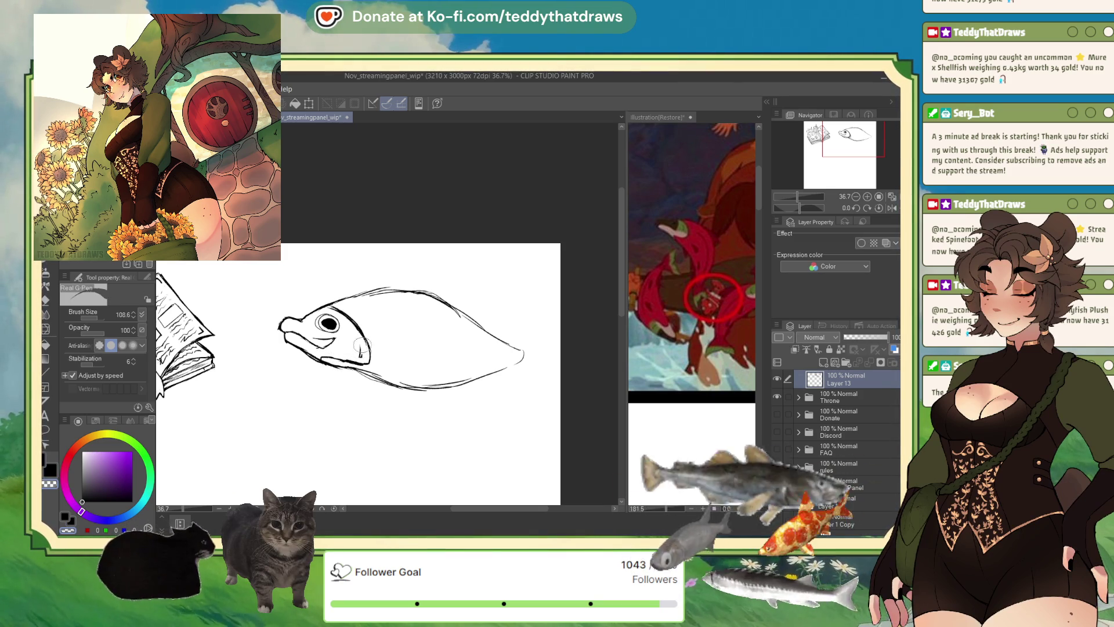
Scale the fish drawing down slightly and move it into place
left_click(310, 106)
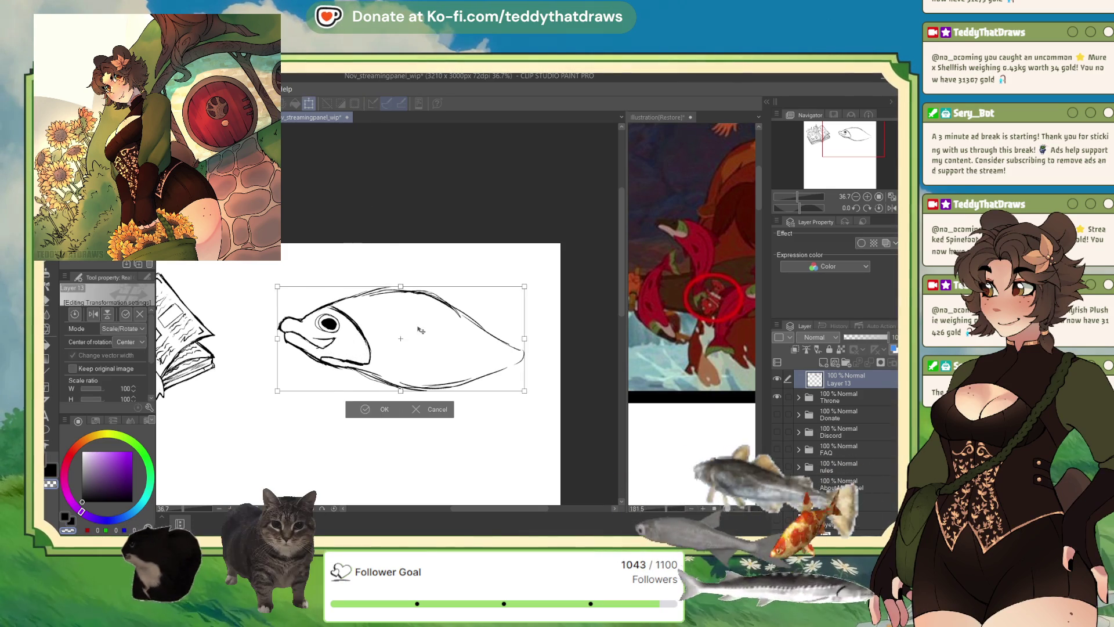
left_click_drag(505, 294, 485, 299)
mouse_move(374, 348)
left_mouse_down()
mouse_move(373, 421)
mouse_move(413, 360)
left_mouse_up()
key("Return")
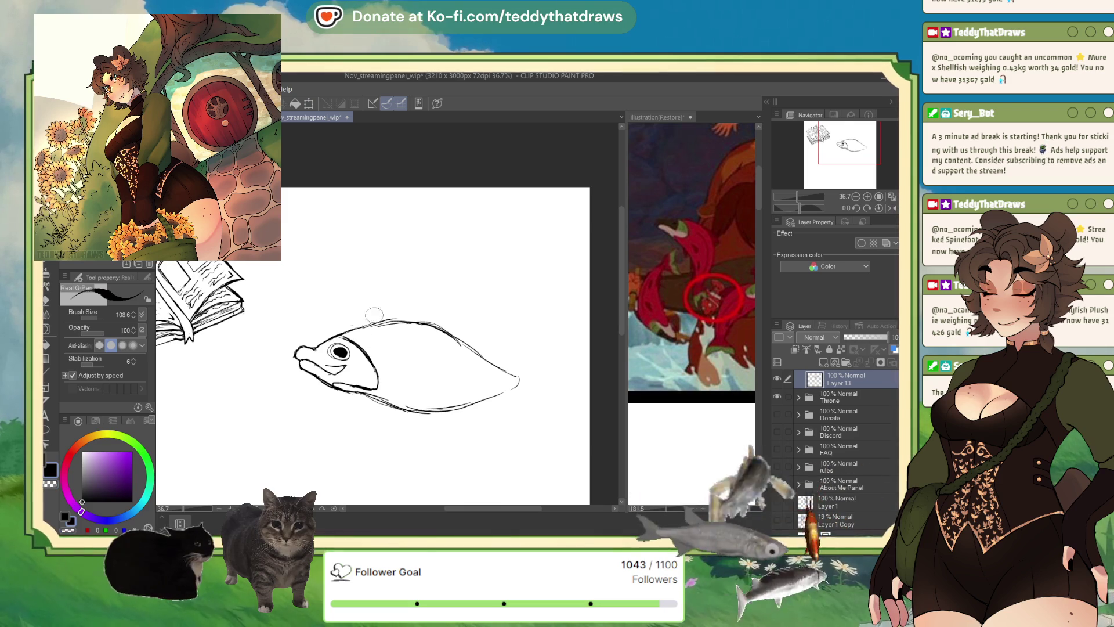
Redraw the fish's lower body contour and add a thin line through its body
left_click_drag(491, 400, 458, 409)
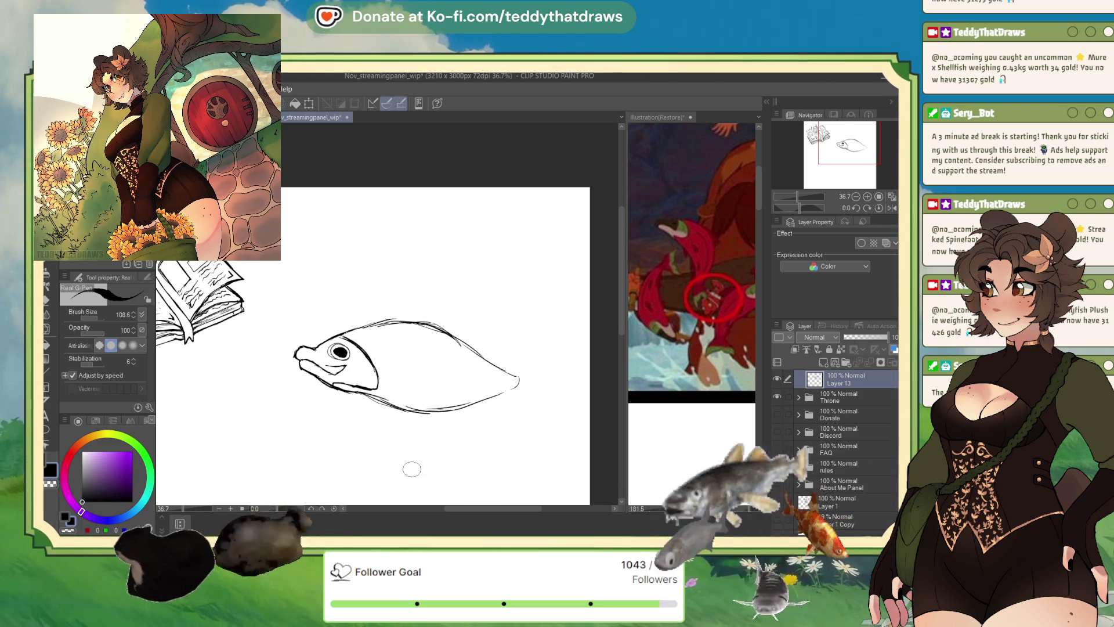
left_click_drag(393, 347, 494, 377)
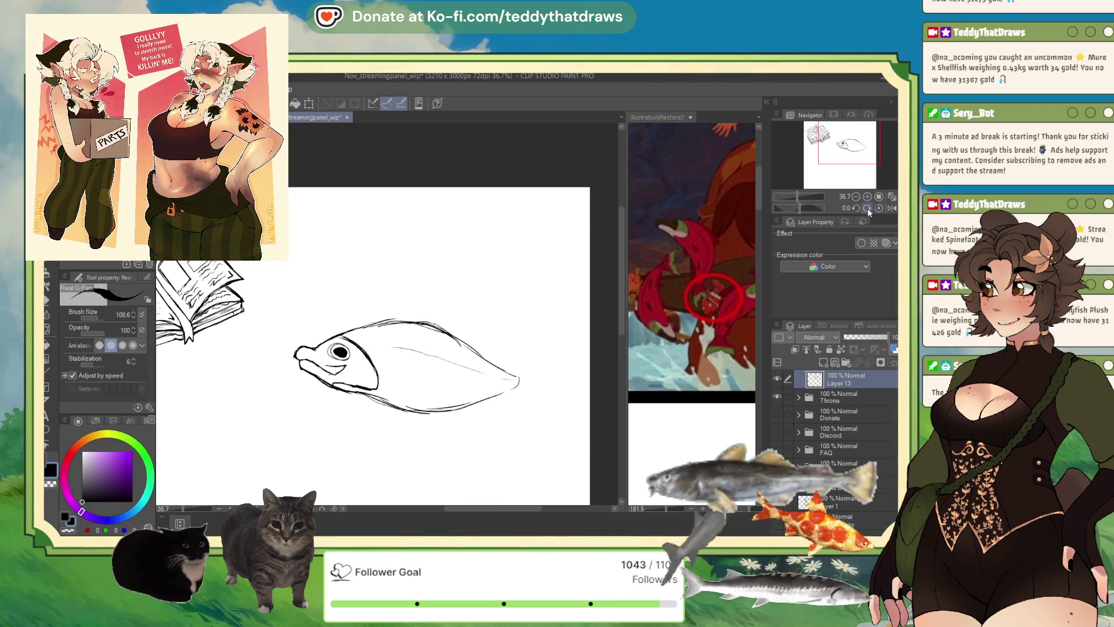
left_click(892, 208)
Extend the tail contour into a sharper point, then unflip the canvas view
left_click_drag(272, 366, 238, 376)
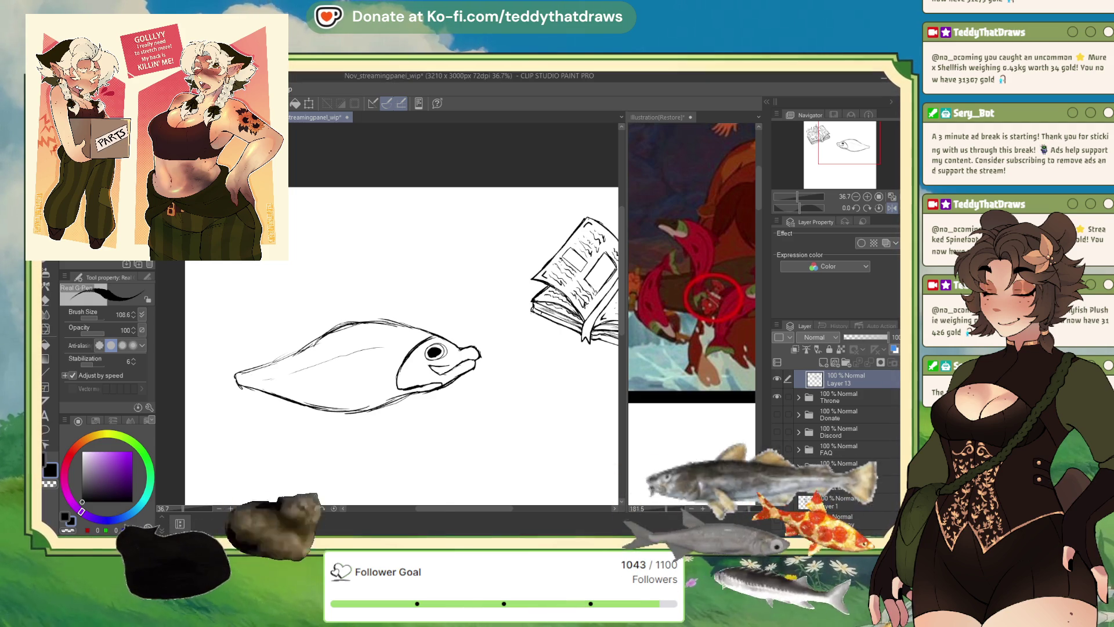
key("h")
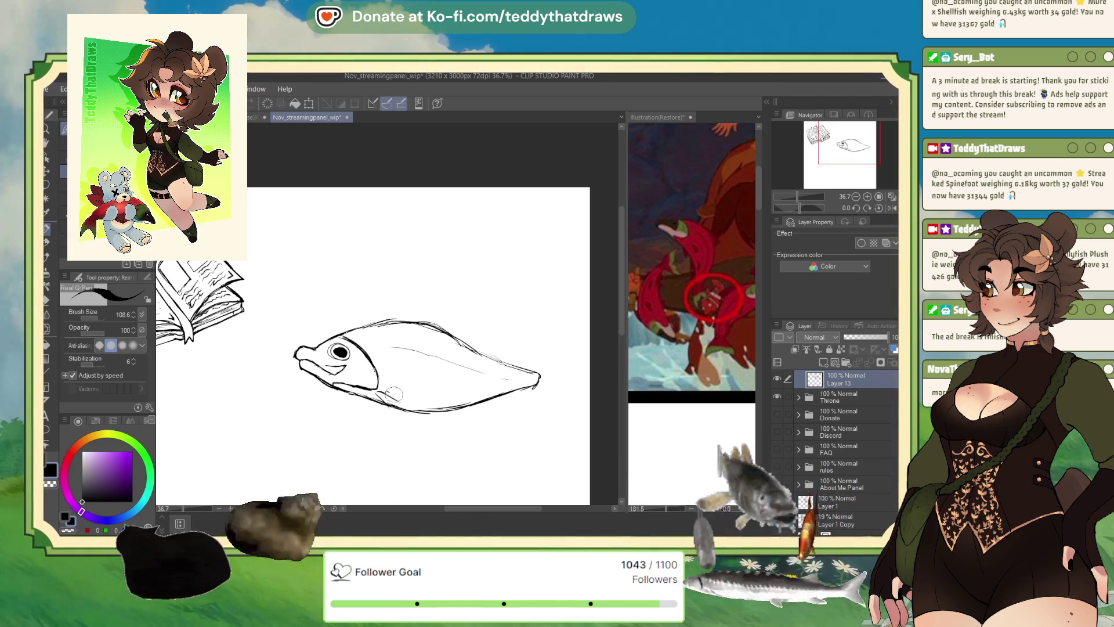
Draw a small pelvic fin under the rear belly and add a short belly-line stroke
mouse_move(386, 409)
left_mouse_down()
mouse_move(406, 435)
mouse_move(427, 413)
left_mouse_up()
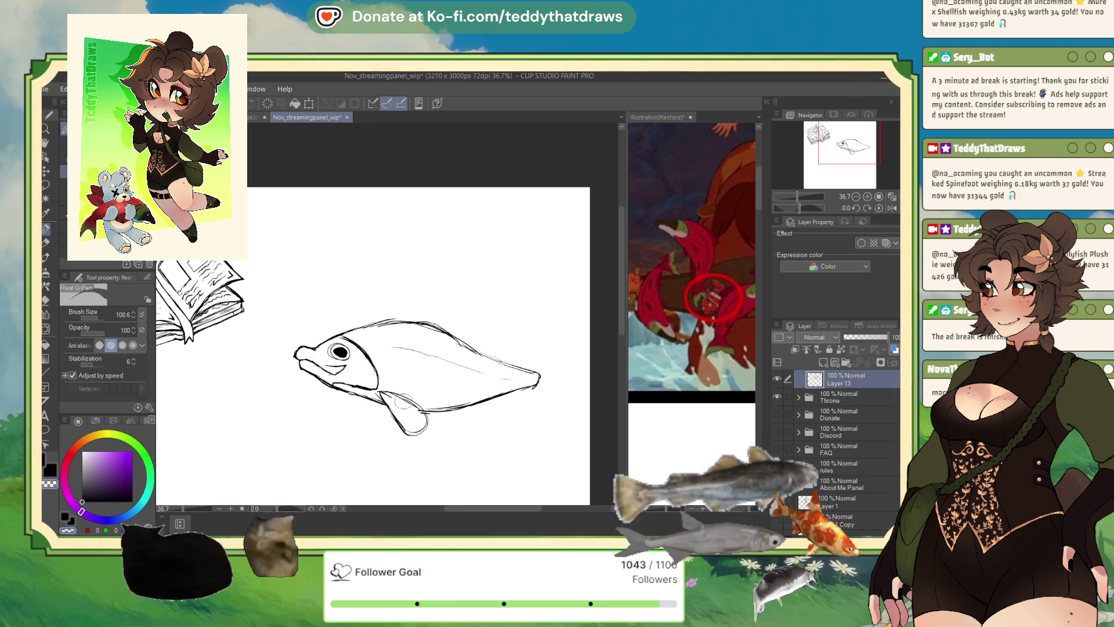
key("ctrl+z")
key("ctrl+z")
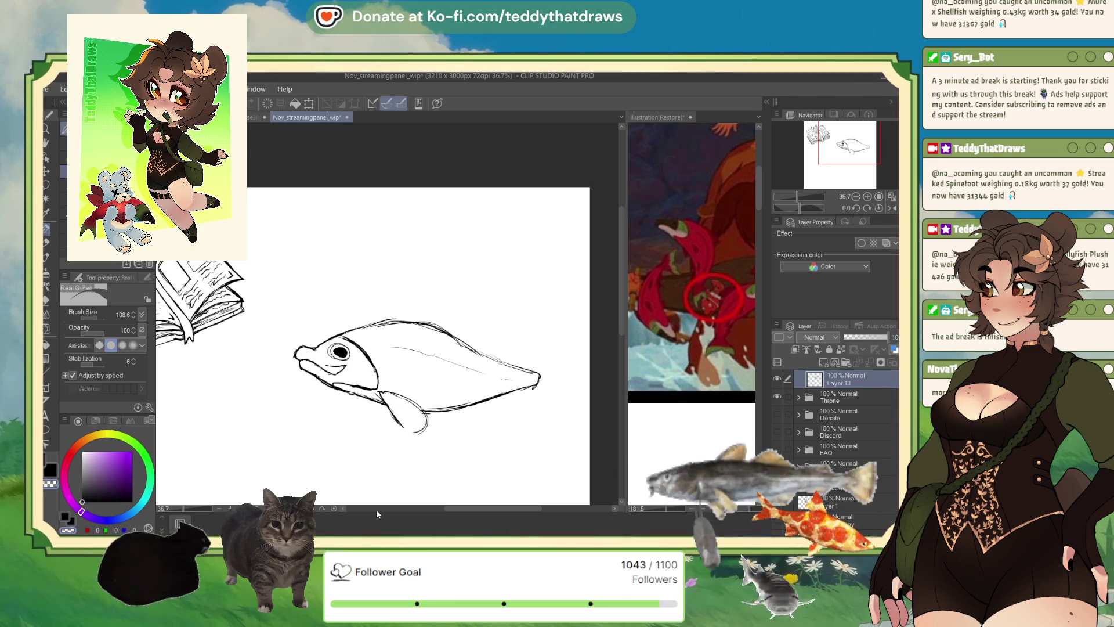
left_click_drag(390, 408, 402, 426)
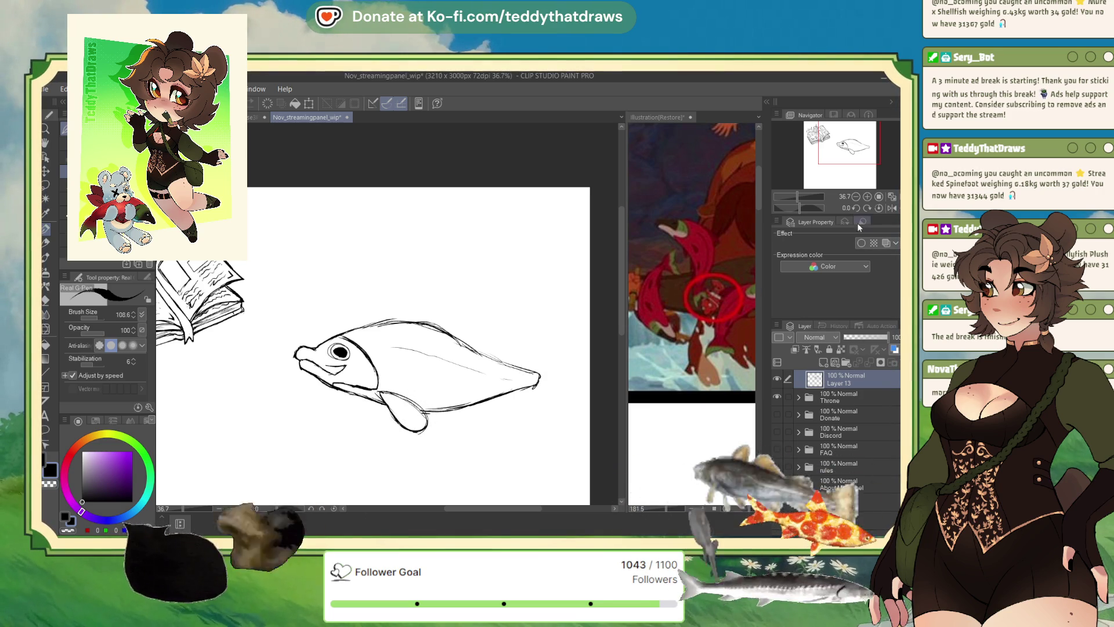
left_click(892, 208)
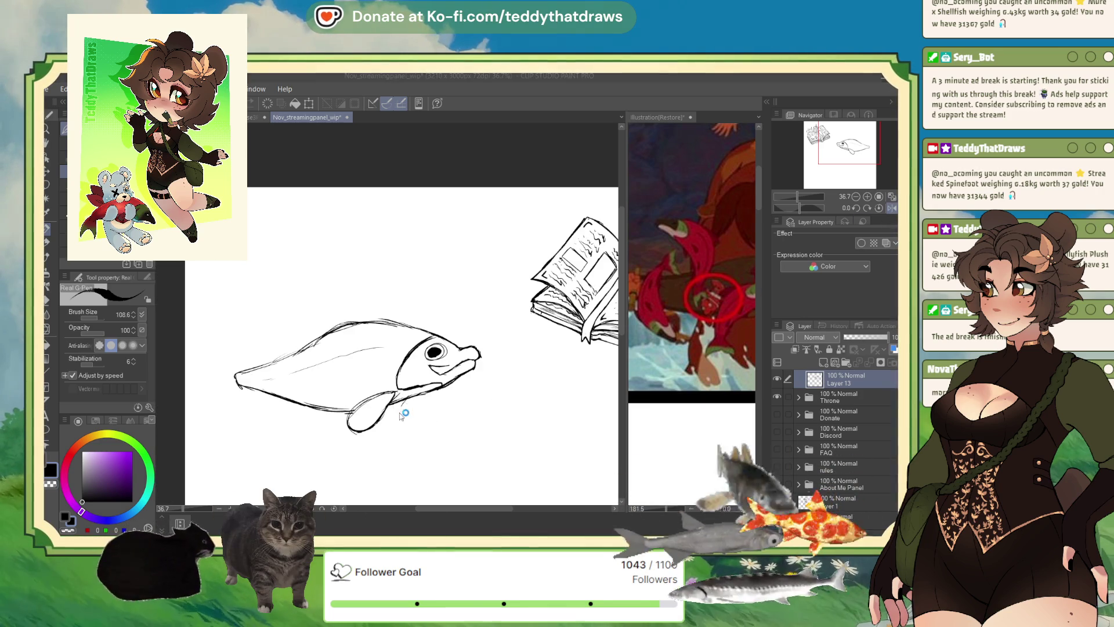
left_click_drag(402, 407, 376, 429)
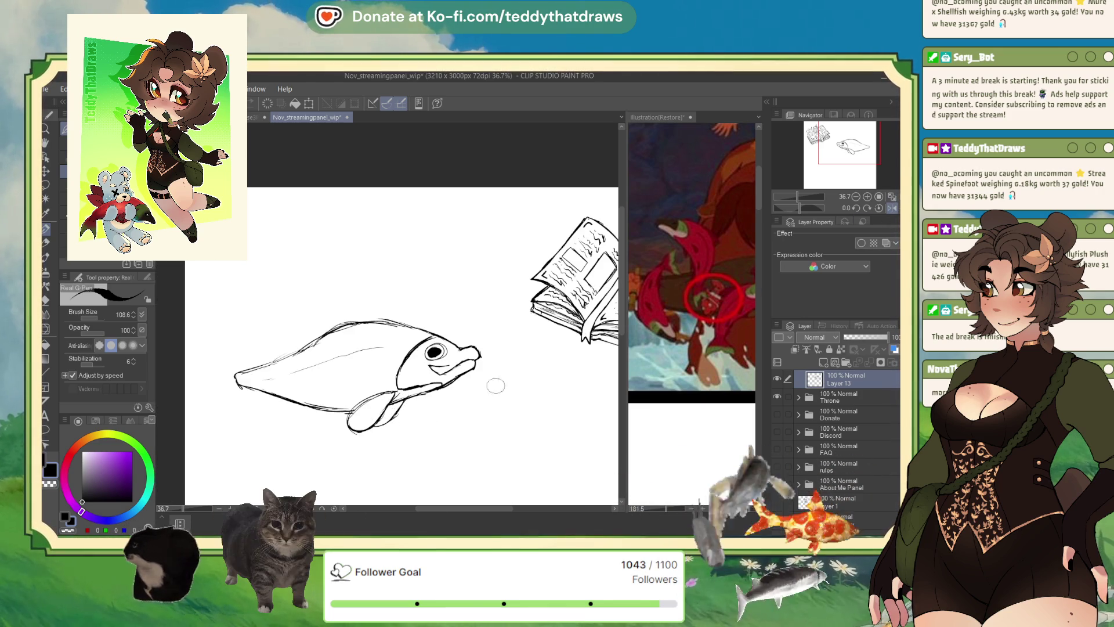
left_click(892, 208)
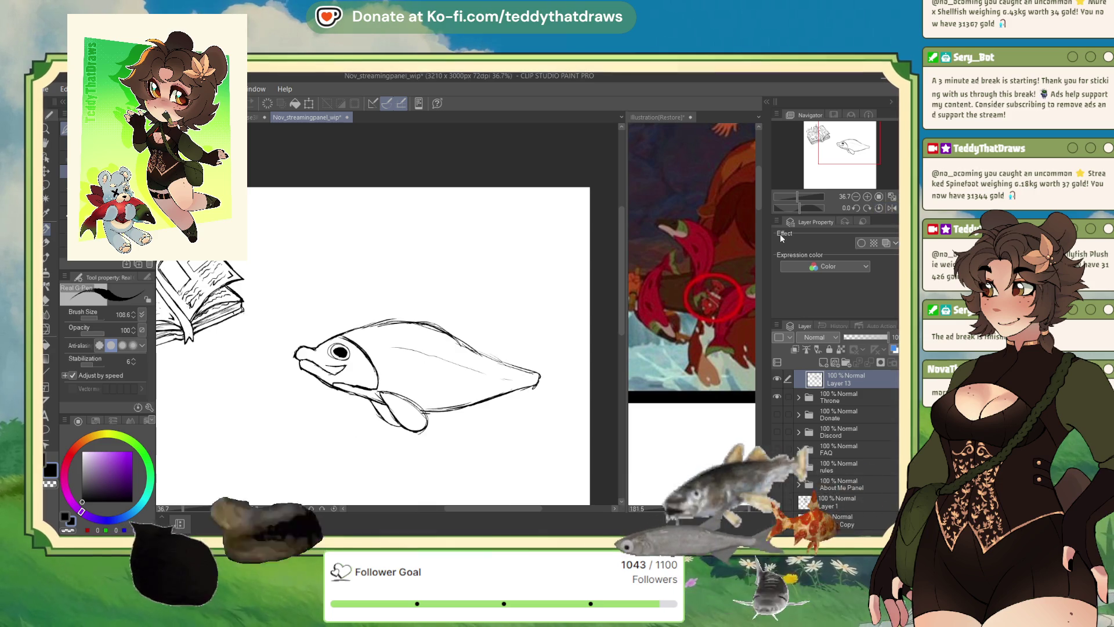
left_click_drag(485, 398, 469, 401)
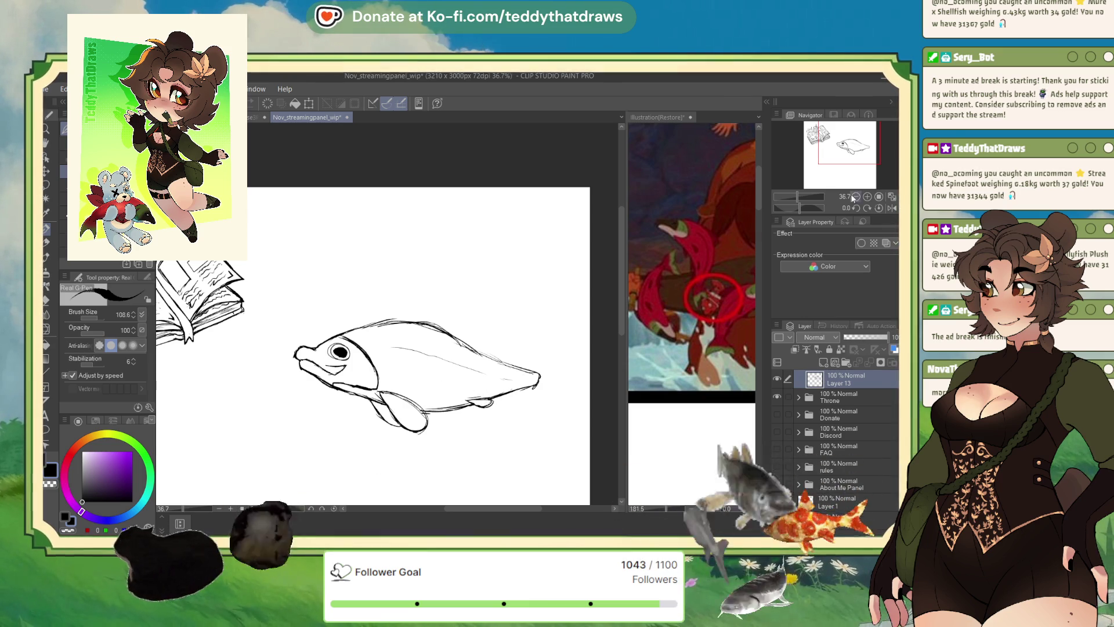
key("h")
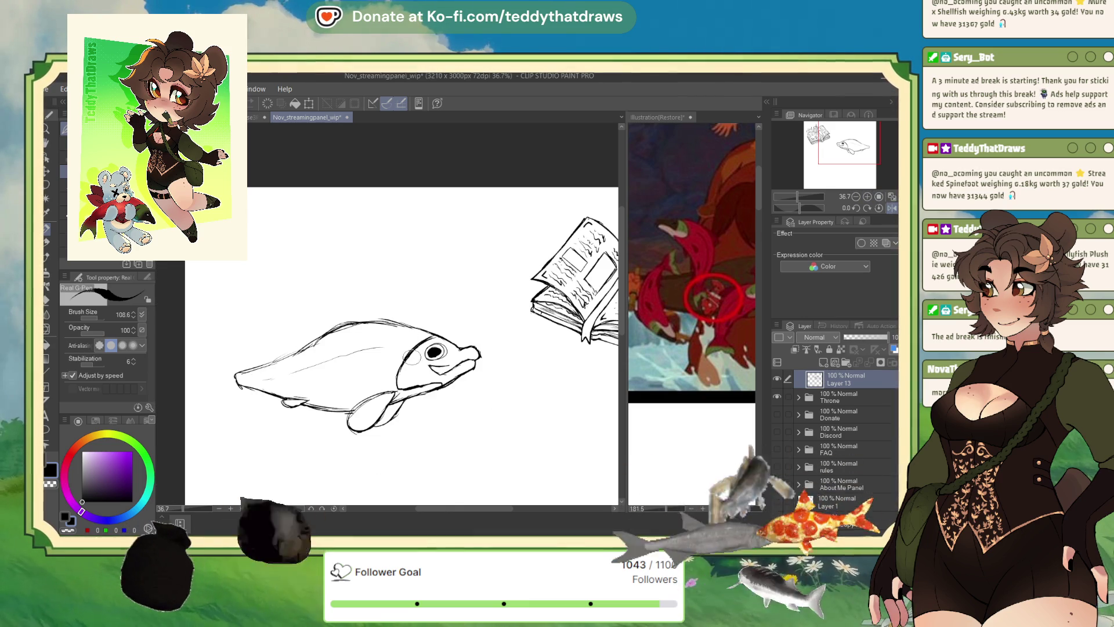
Undo the trial gill stroke and redraw the eye with a solid black G-pen pupil
left_click_drag(416, 340, 397, 366)
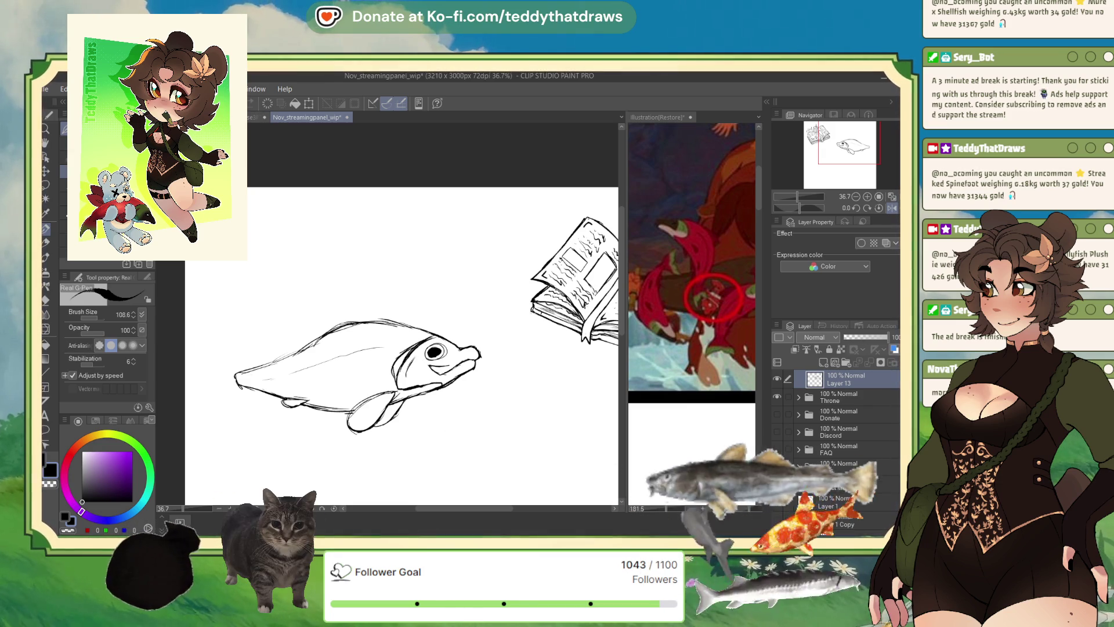
key("ctrl+z")
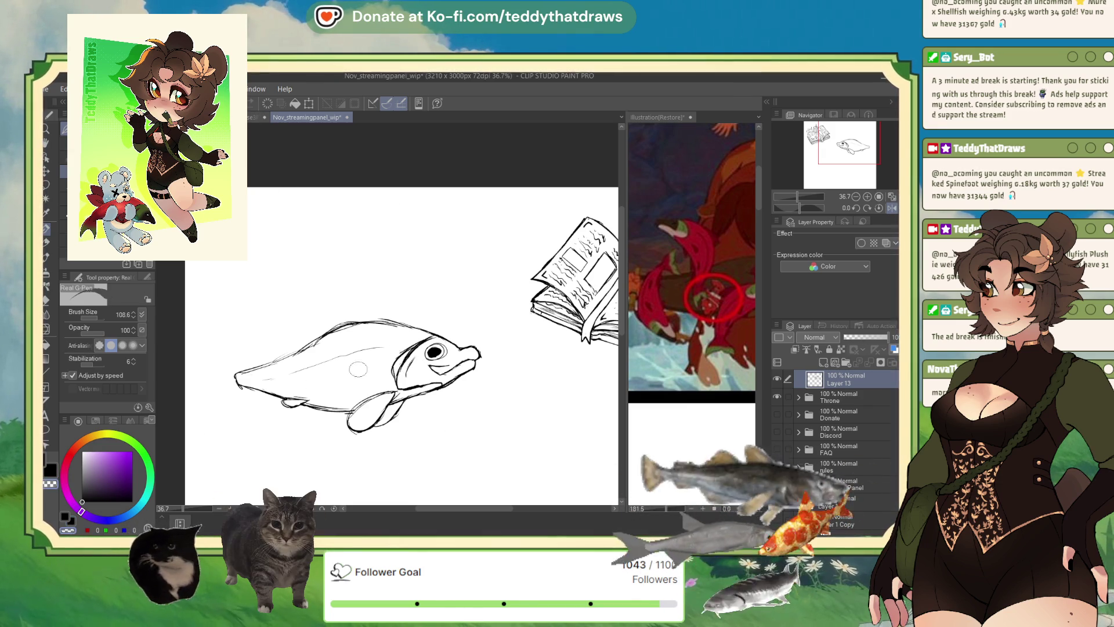
key("ctrl+z")
key("ctrl+z")
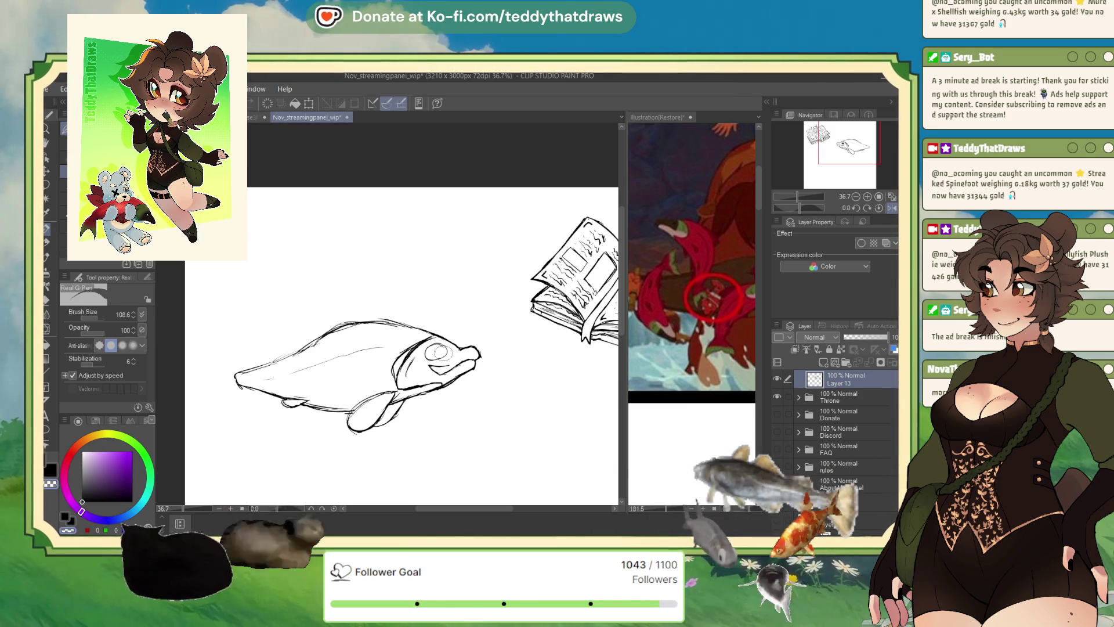
key("ctrl+z")
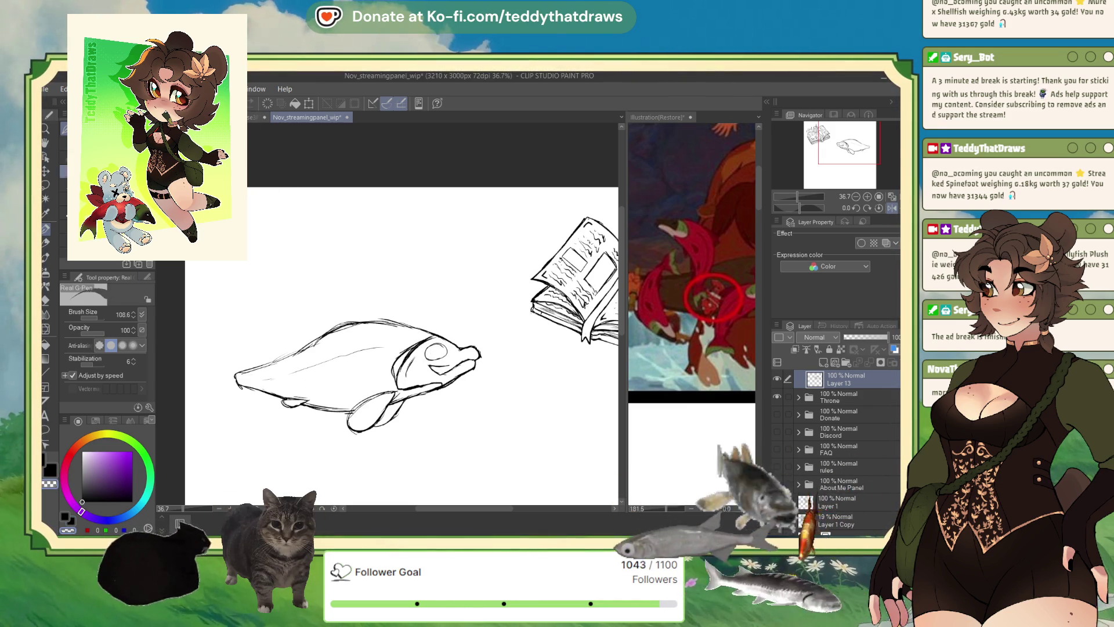
key("p")
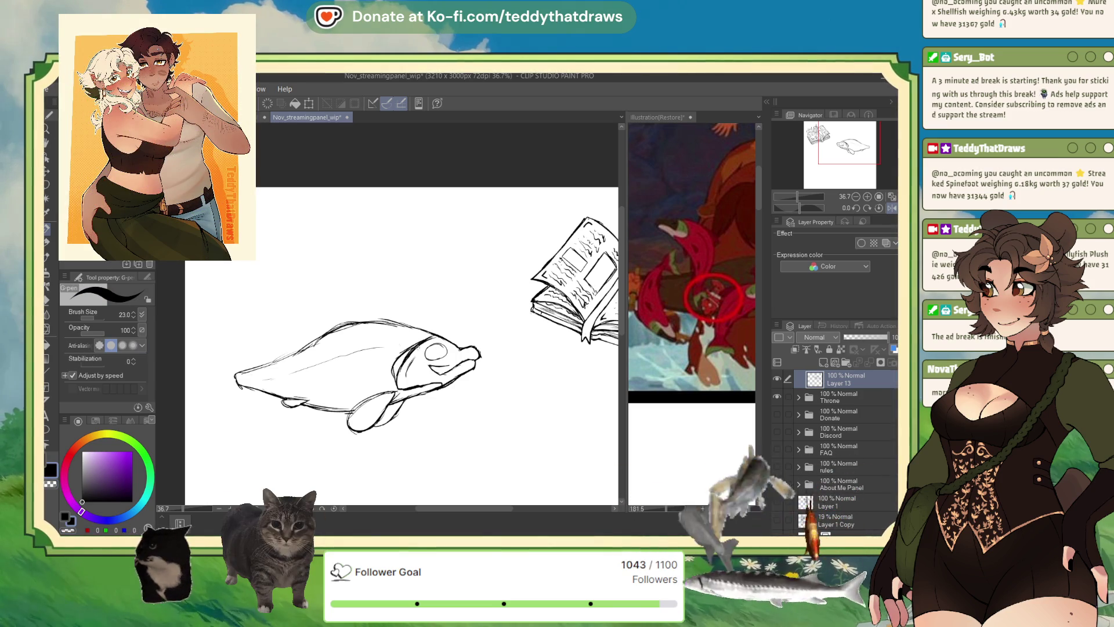
left_click(97, 318)
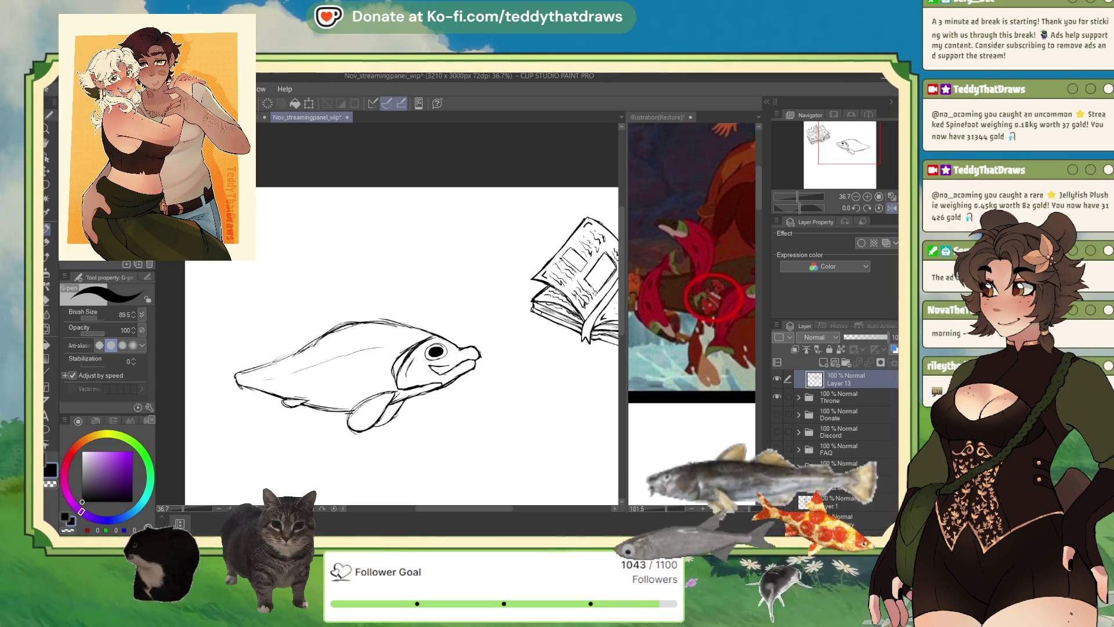
key("p")
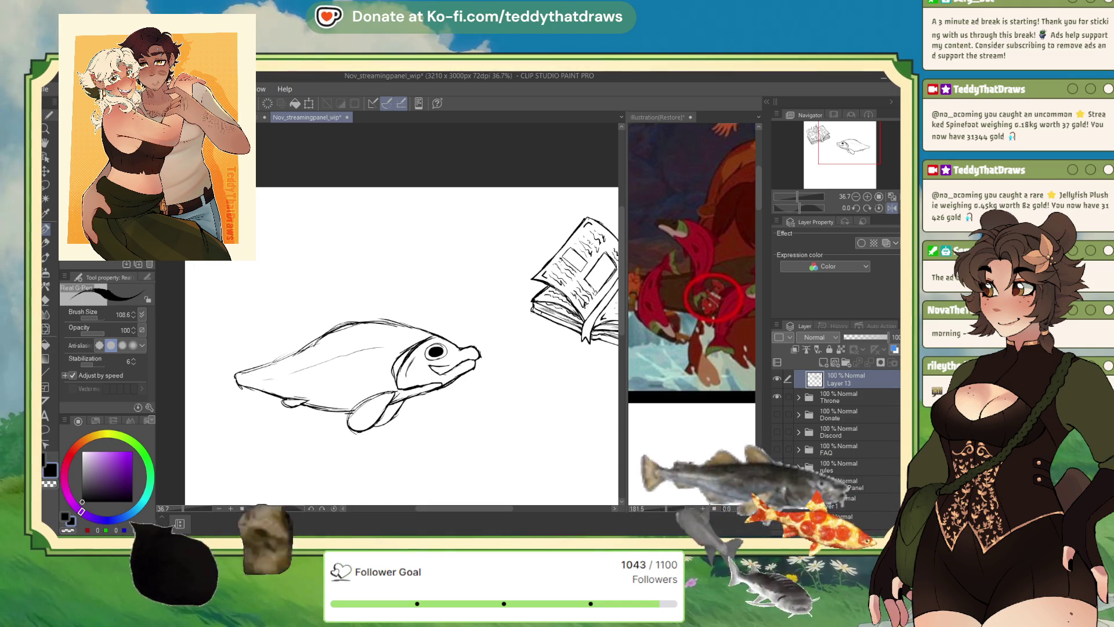
Sketch the forked tail fin strokes at the fish's left end with the Real G-pen
mouse_move(251, 367)
left_mouse_down()
mouse_move(232, 344)
mouse_move(207, 404)
mouse_move(253, 392)
left_mouse_up()
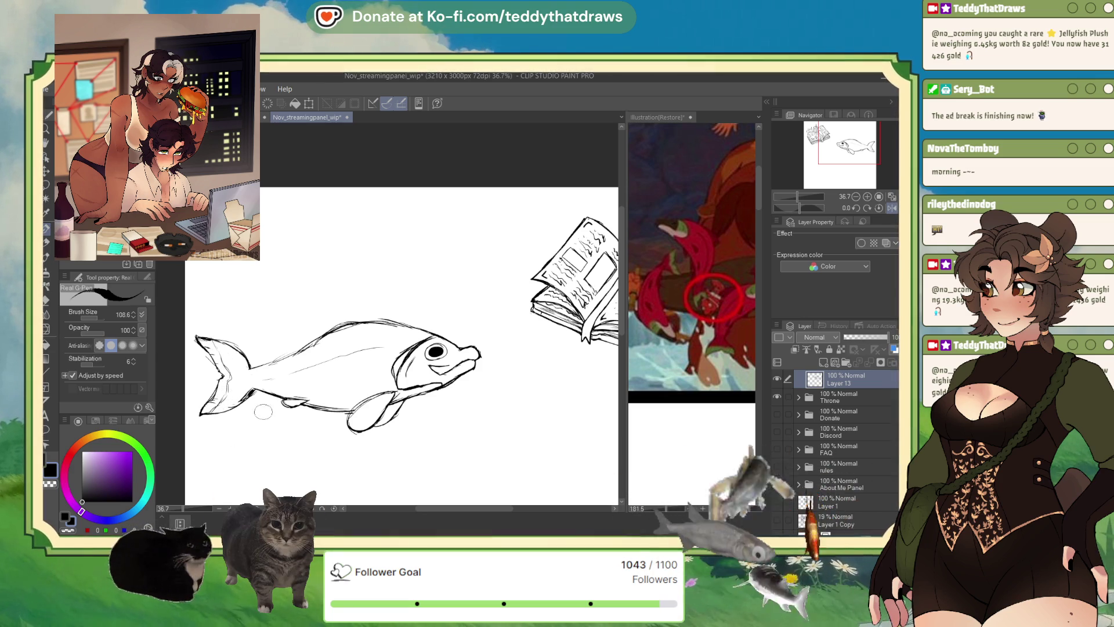
Retouch the lines of the fish's tail and lower fin
scroll(297, 383, "down", 3)
scroll(351, 369, "up", 3)
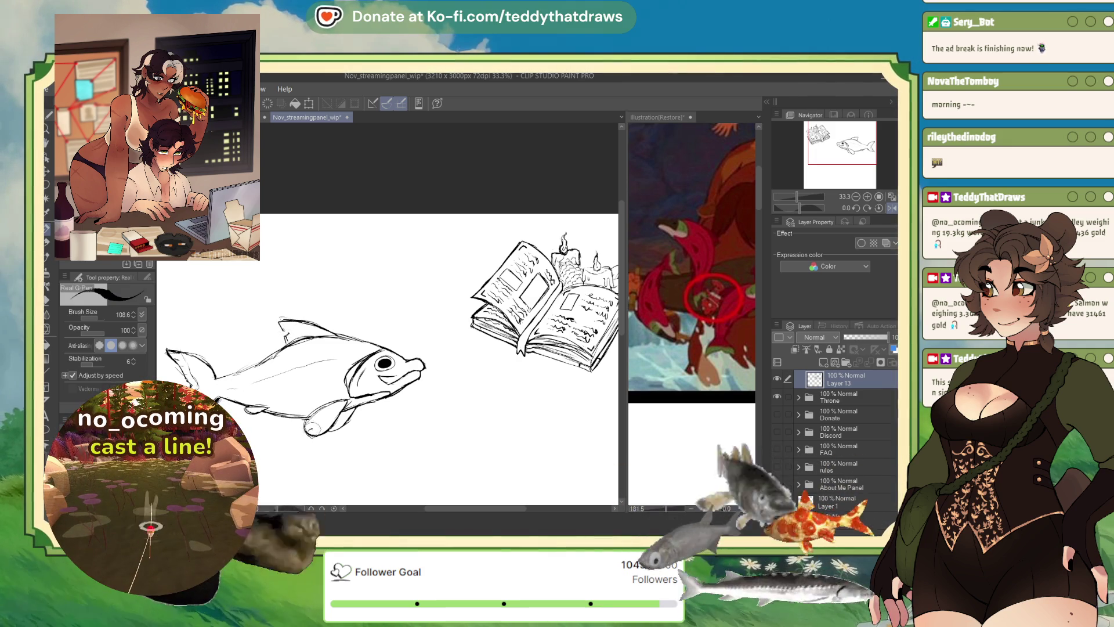
left_click_drag(312, 425, 299, 436)
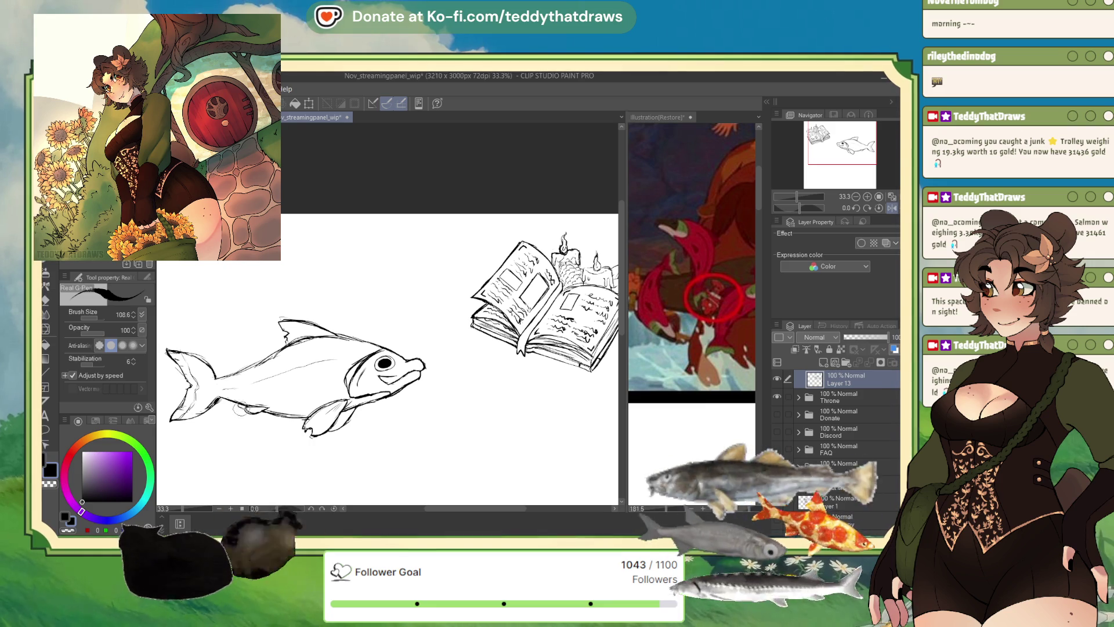
Draw the sign rectangle's left, bottom and top edges behind the fish
scroll(364, 415, "down", 2)
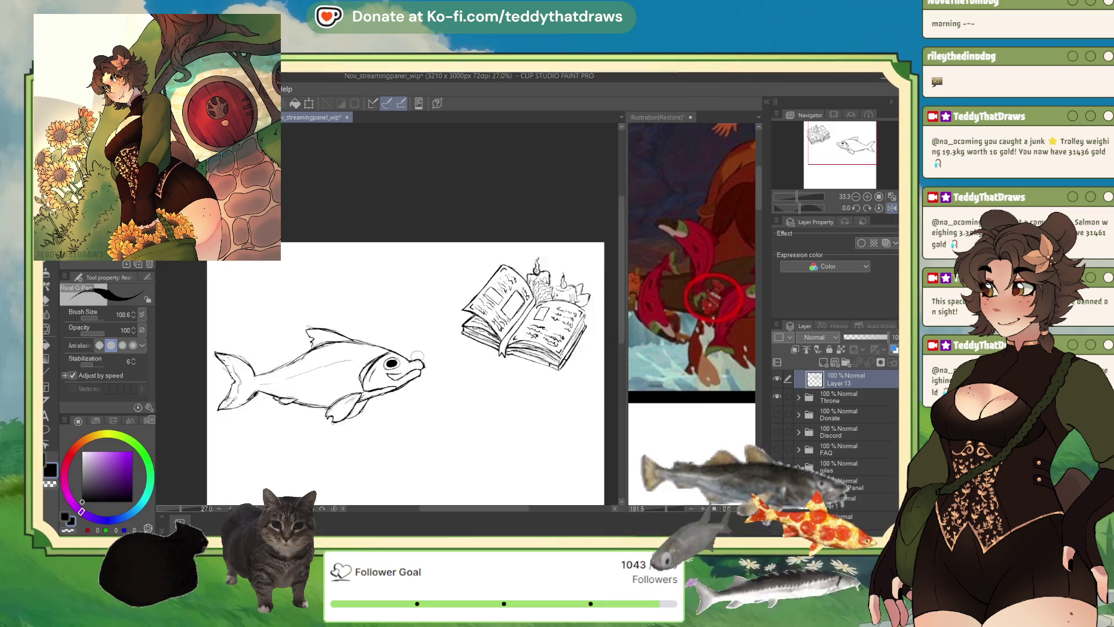
scroll(356, 369, "up", 3)
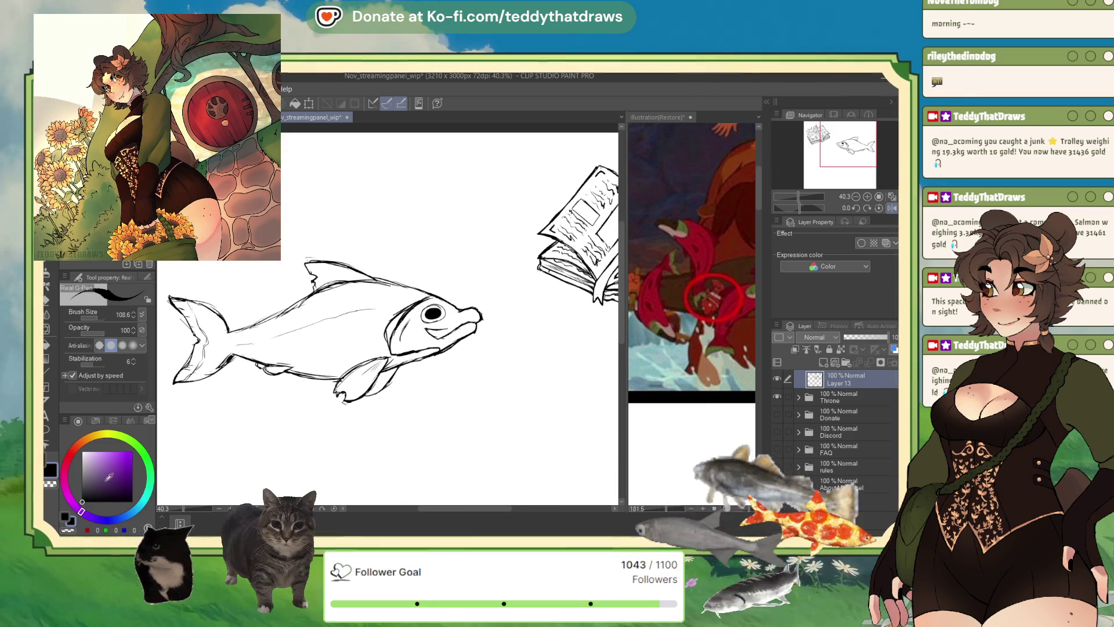
key("h")
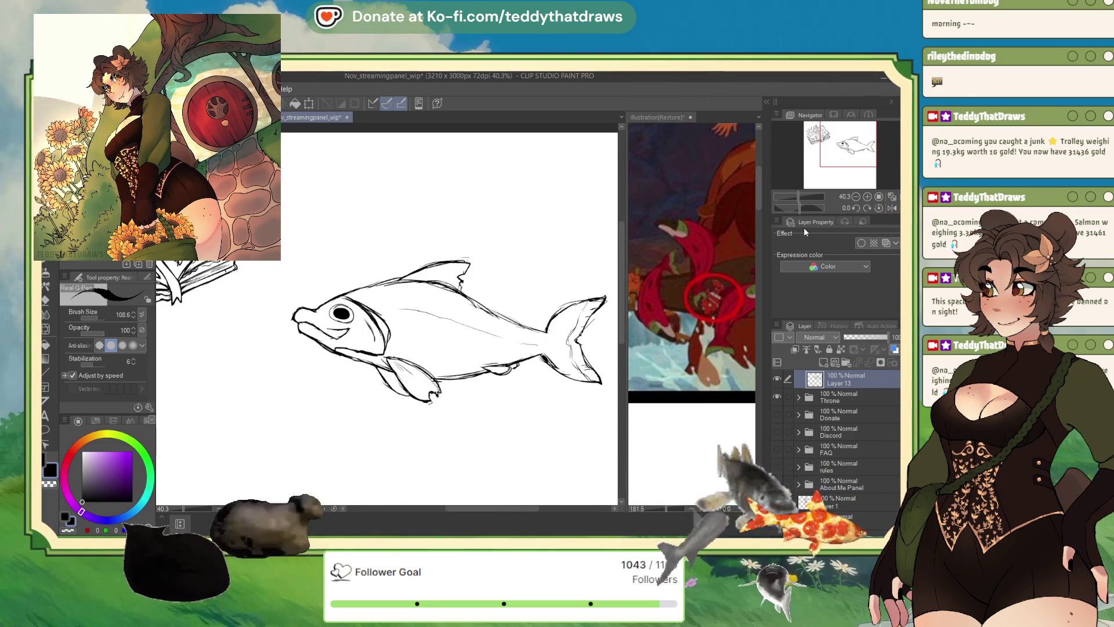
mouse_move(318, 304)
left_mouse_down()
mouse_move(318, 260)
mouse_move(338, 271)
mouse_move(318, 280)
mouse_move(336, 284)
left_mouse_up()
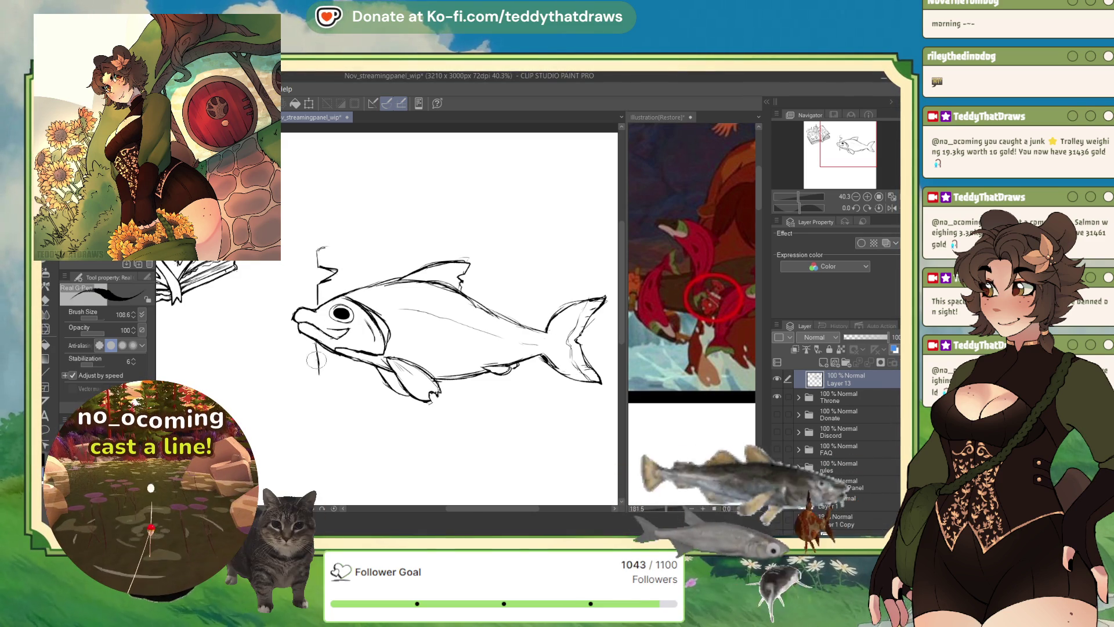
mouse_move(316, 347)
left_mouse_down()
mouse_move(314, 391)
mouse_move(560, 385)
left_mouse_up()
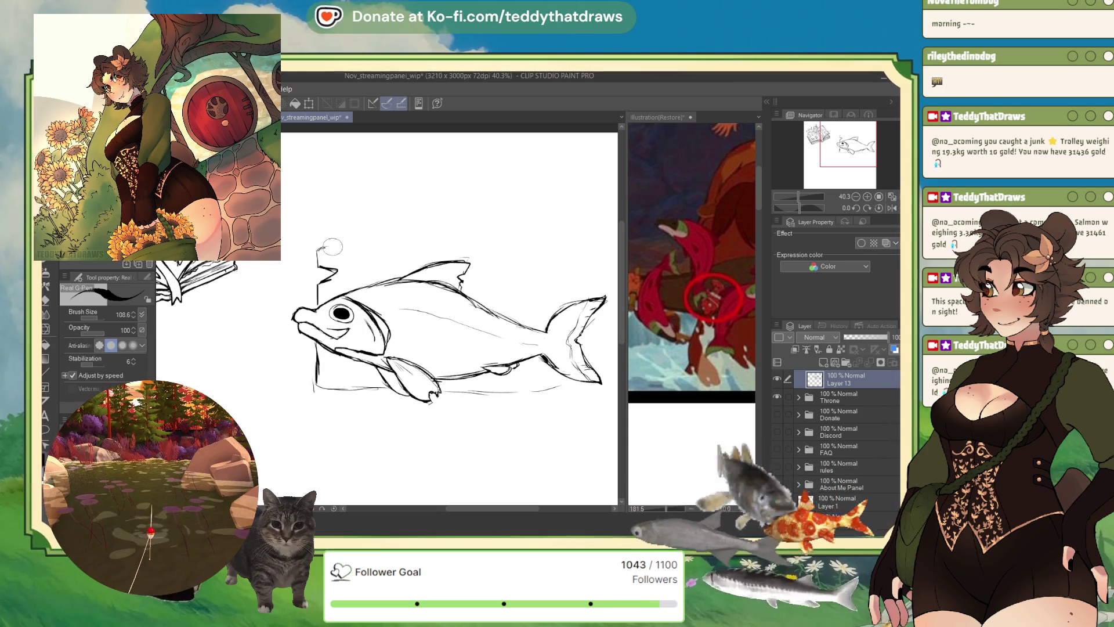
left_click_drag(332, 246, 401, 244)
mouse_move(512, 247)
left_mouse_down()
mouse_move(563, 247)
mouse_move(585, 297)
left_mouse_up()
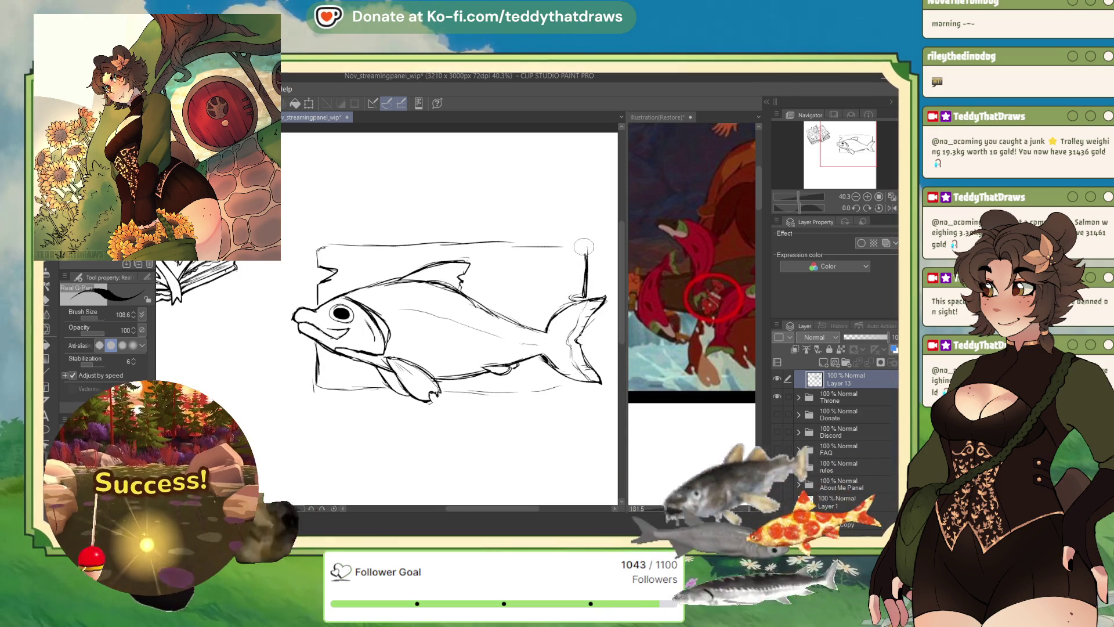
left_click_drag(584, 247, 378, 237)
Level the view rotation and add a stroke to the fish's lower fin
left_click_drag(802, 204, 812, 206)
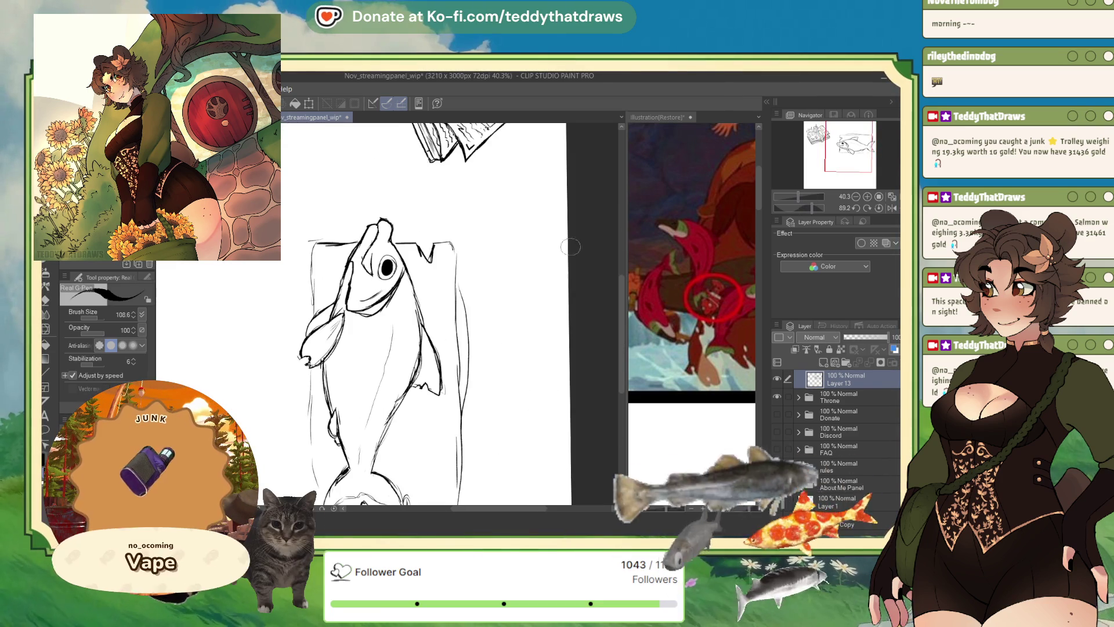
left_click(879, 208)
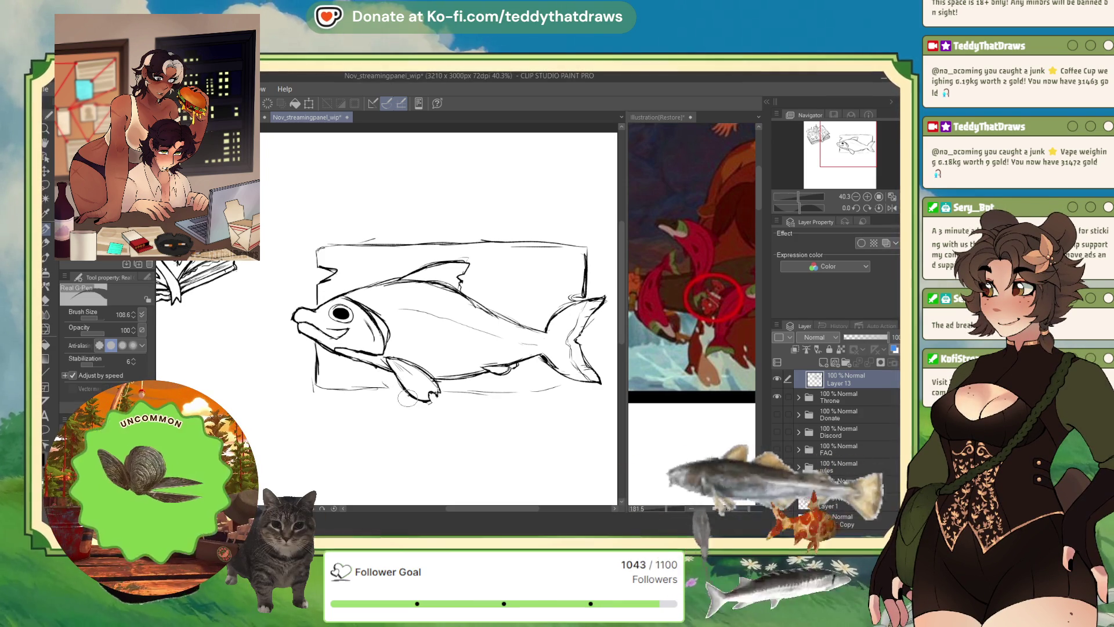
left_click_drag(503, 368, 515, 364)
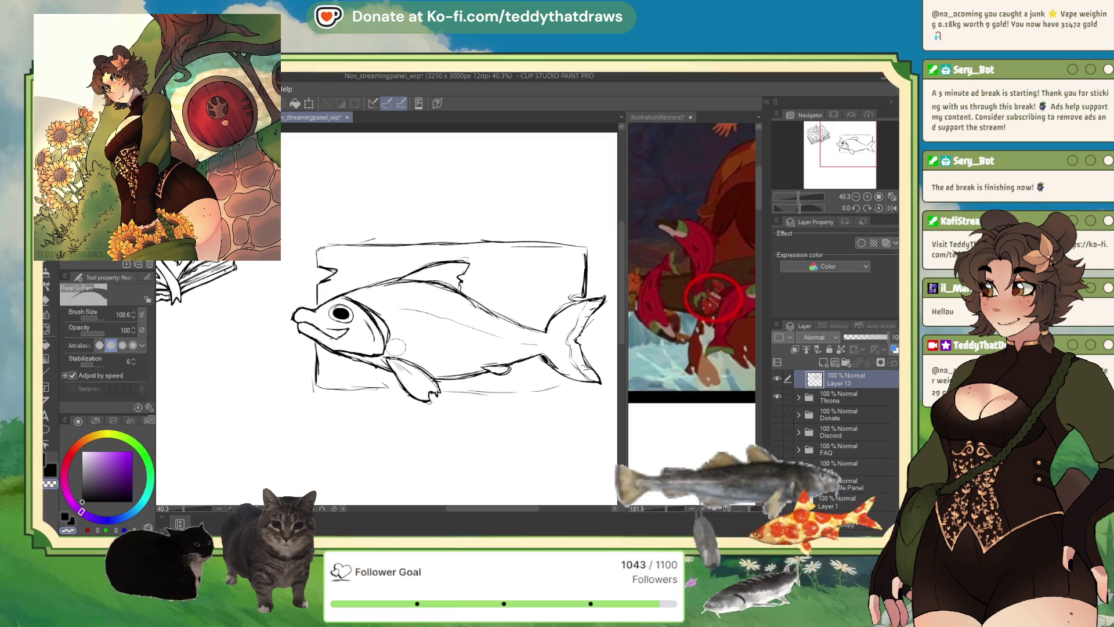
Draw and reinforce the board's bottom edge under the fish, plus a faint top guide
left_click(891, 207)
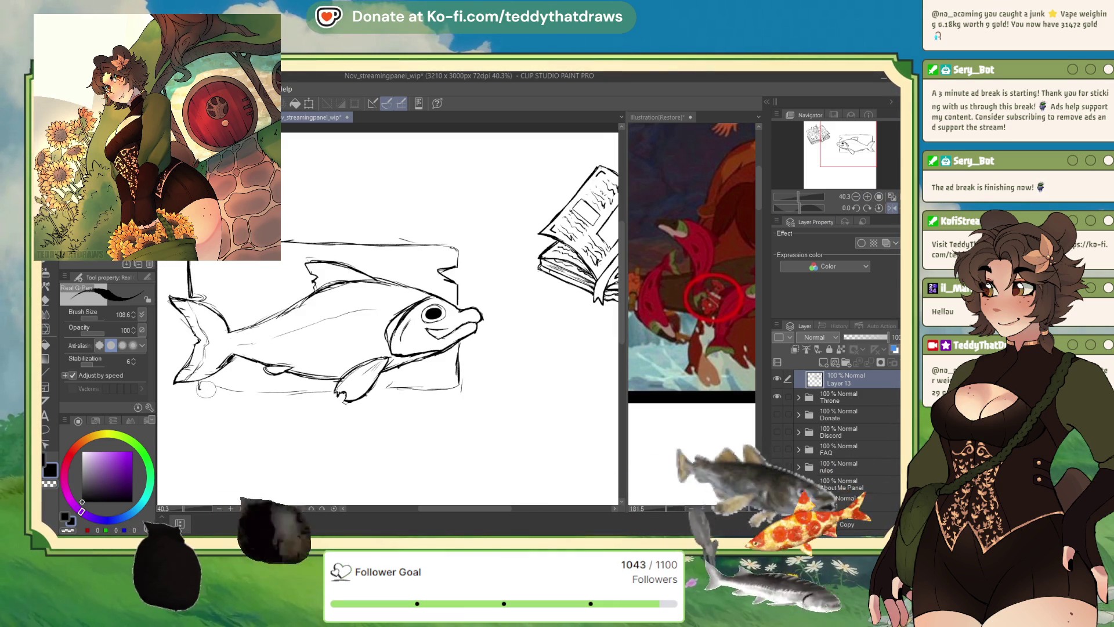
left_click_drag(206, 390, 464, 384)
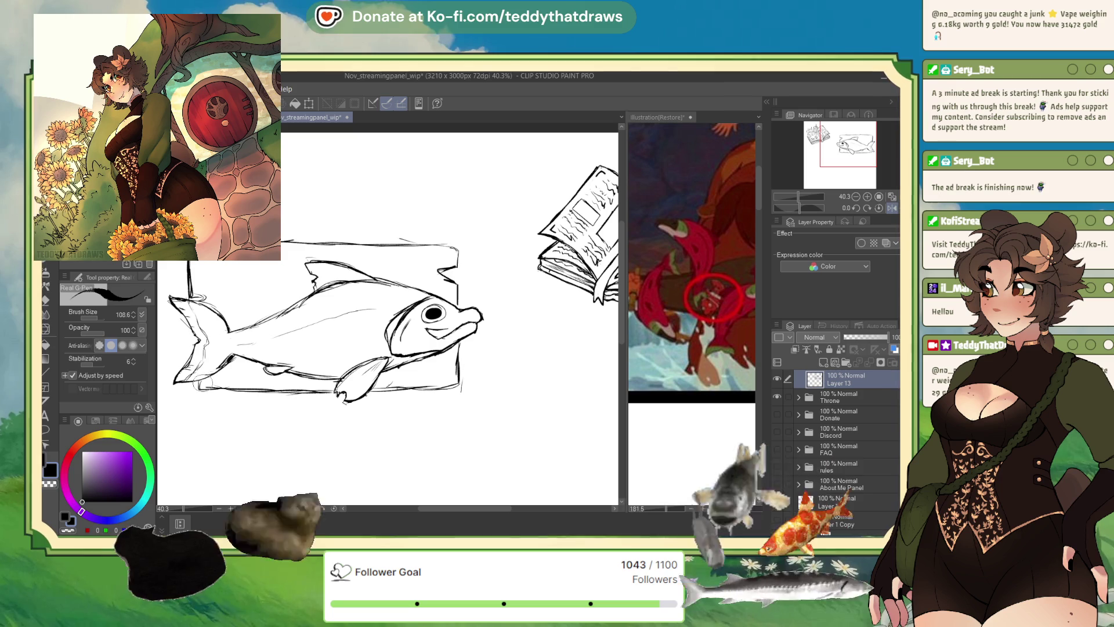
left_click_drag(191, 388, 287, 388)
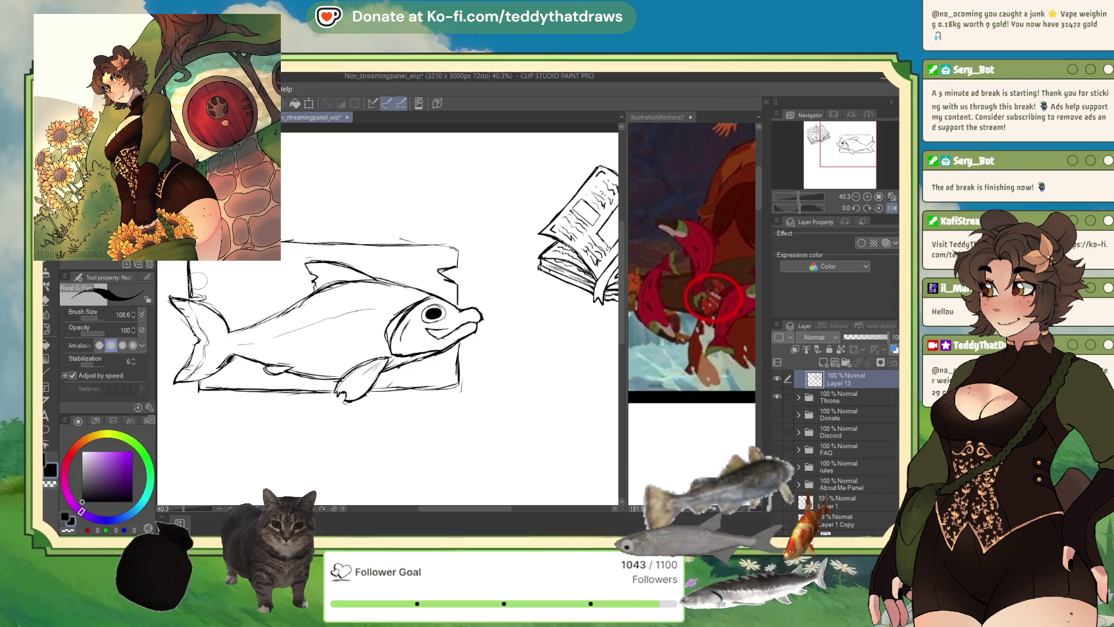
left_click_drag(203, 270, 281, 269)
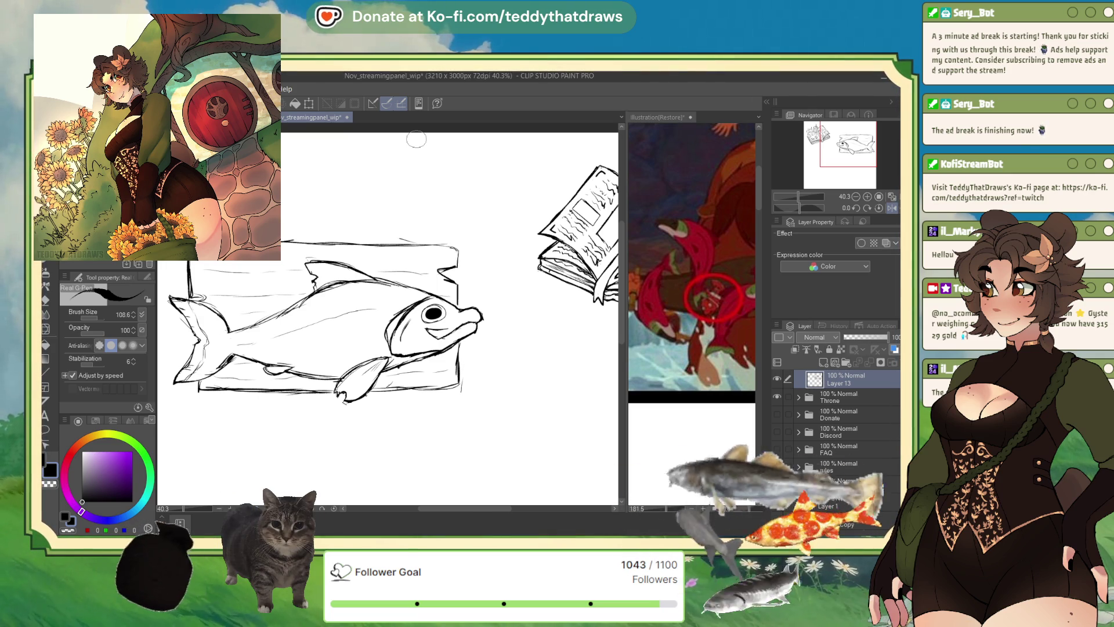
Zoom the canvas out from 40.3% to 25% to show the fish sign and the open book
scroll(347, 292, "down", 2)
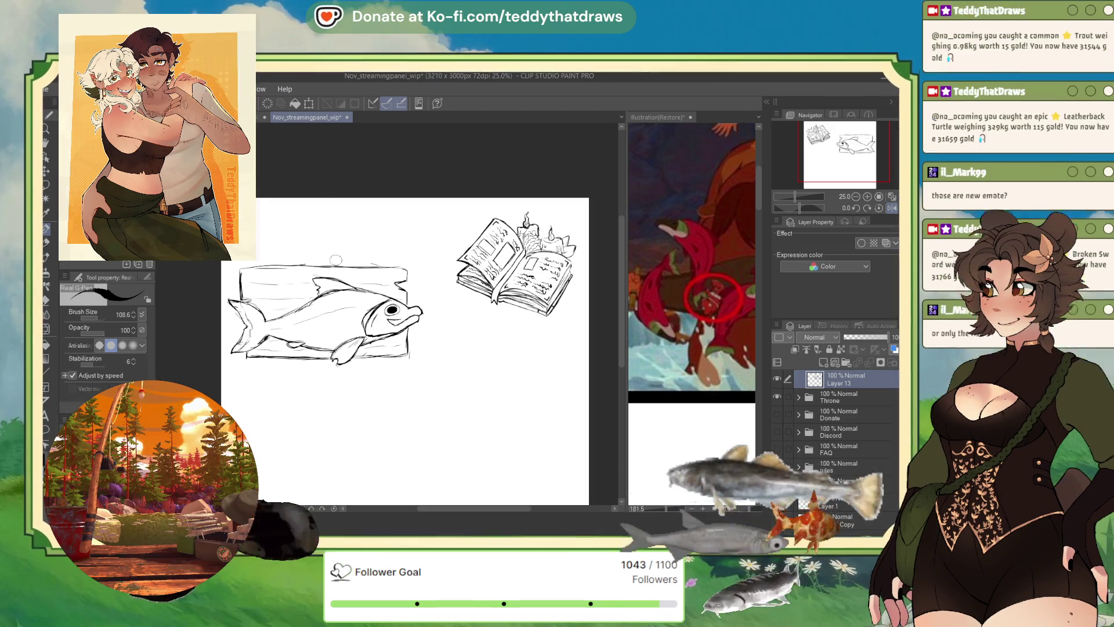
Rotate the fish sign slightly with Ctrl+T, then sketch a hanging string and a small nail above it
key("ctrl+t")
left_click_drag(401, 214, 422, 230)
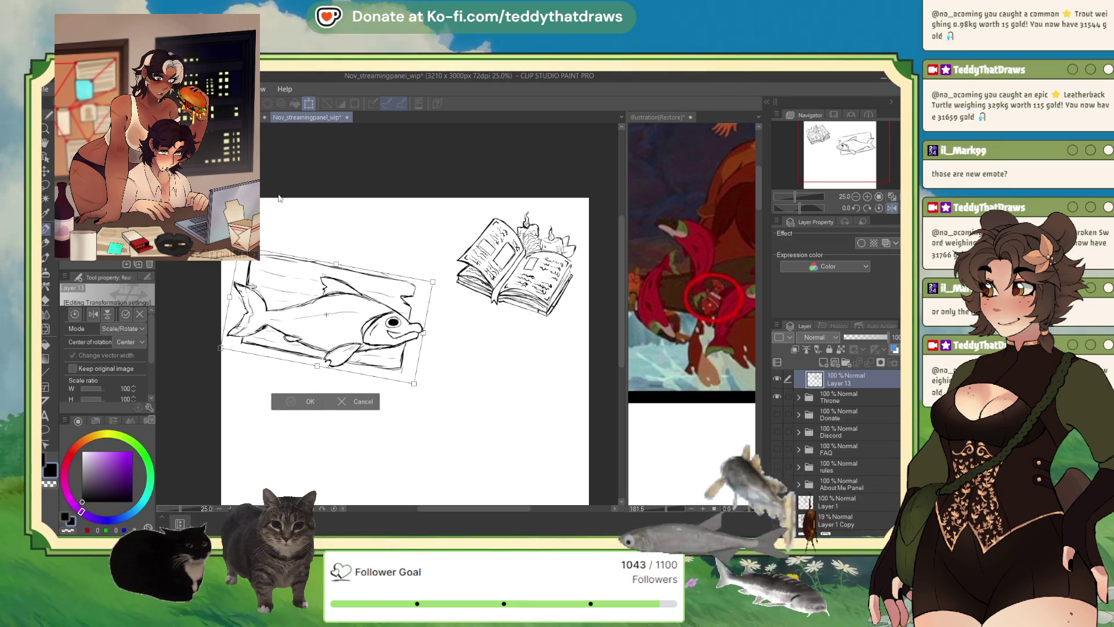
key("Return")
mouse_move(278, 255)
left_mouse_down()
mouse_move(309, 216)
mouse_move(371, 272)
left_mouse_up()
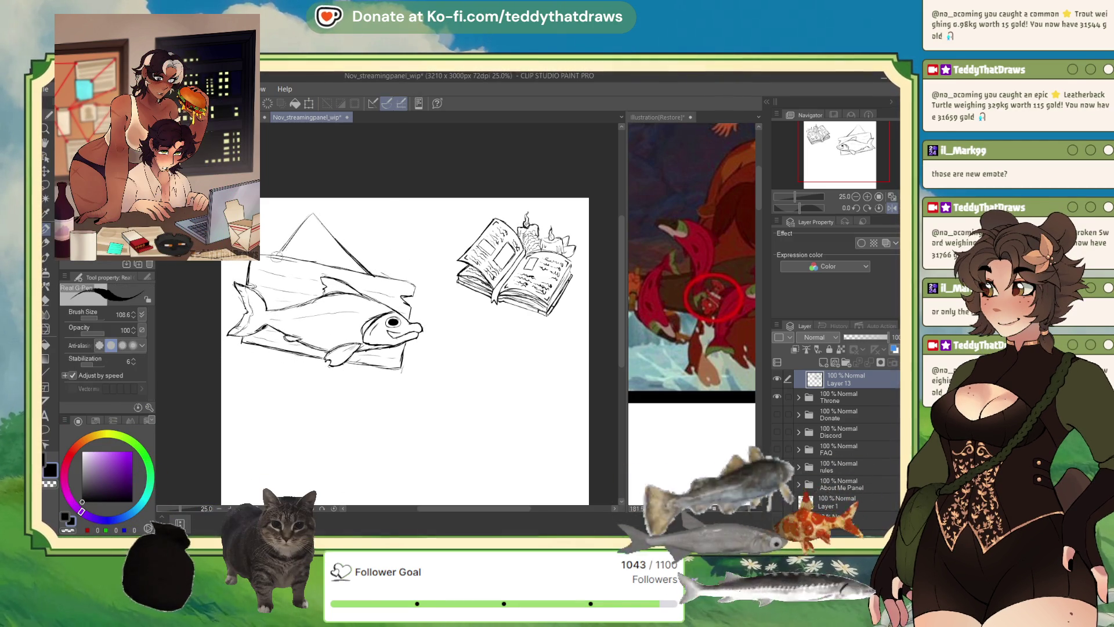
left_click_drag(309, 213, 310, 214)
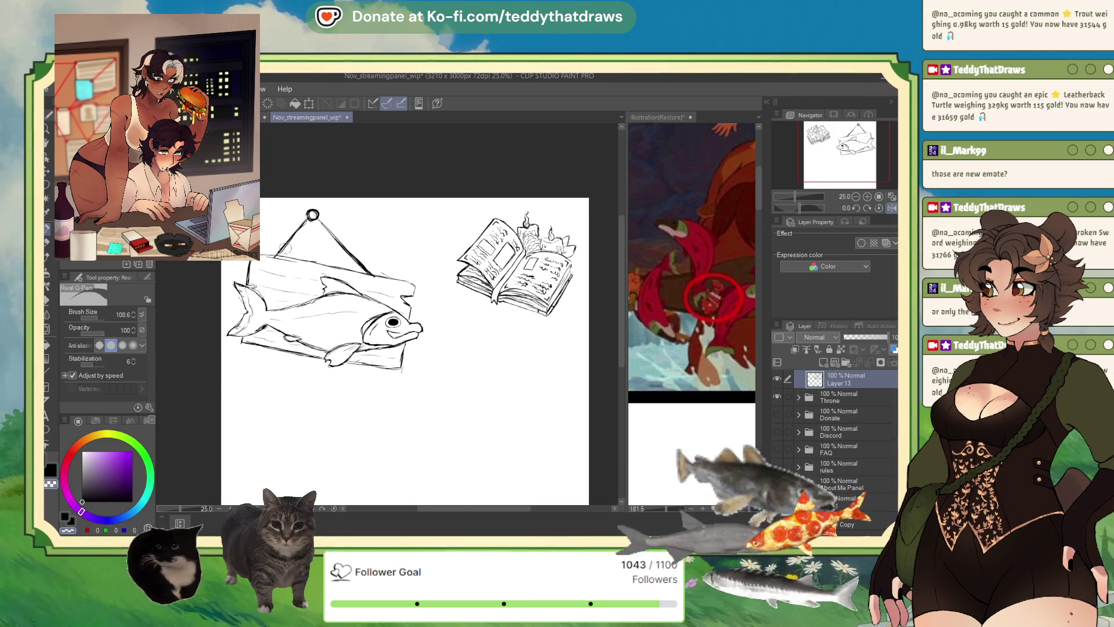
Rotate and zoom in the canvas view, then sketch the banner block edges along the board's top
left_click_drag(799, 207, 793, 208)
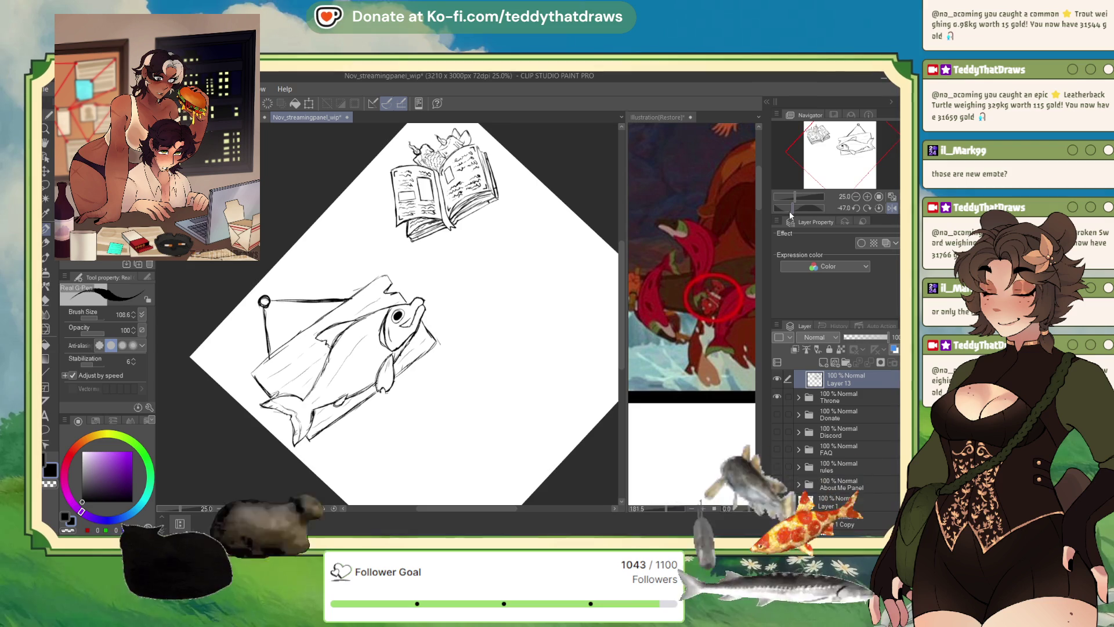
scroll(235, 294, "up", 1)
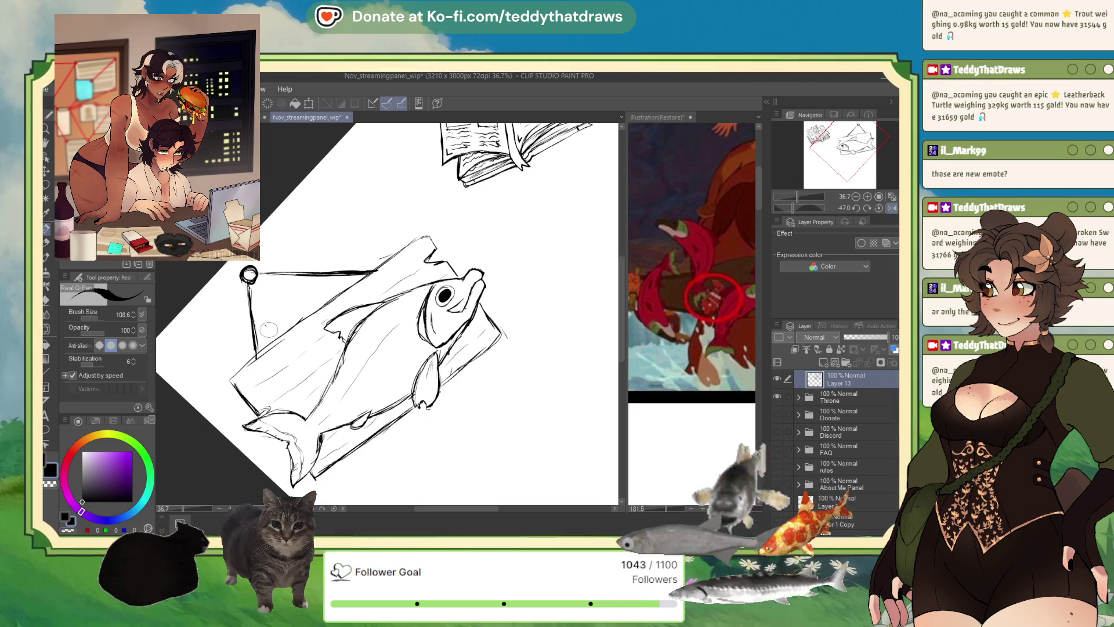
mouse_move(266, 324)
left_mouse_down()
mouse_move(283, 350)
mouse_move(313, 293)
mouse_move(339, 277)
left_mouse_up()
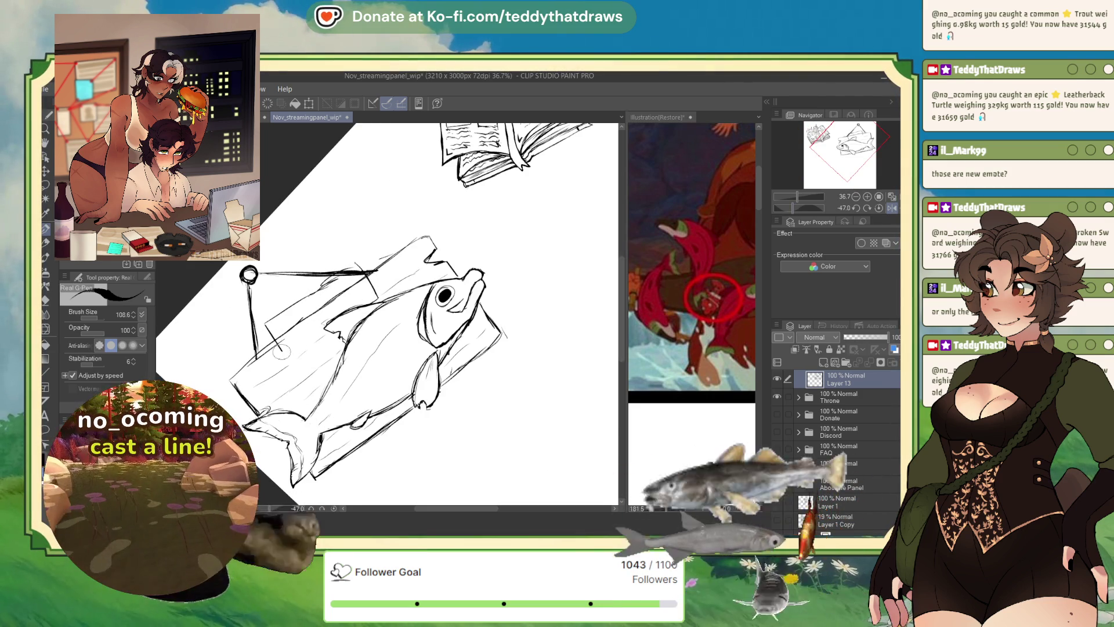
mouse_move(264, 322)
left_mouse_down()
mouse_move(283, 354)
mouse_move(355, 262)
mouse_move(375, 295)
left_mouse_up()
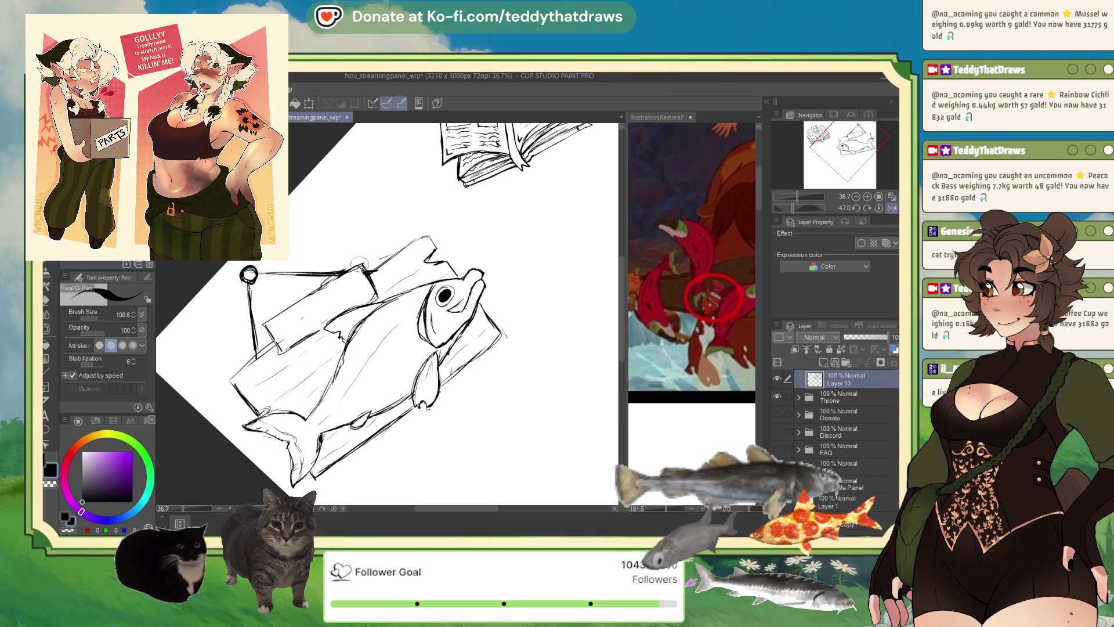
Darken the sign's corner and left edge, then letter 'CREDI' on it, redoing the first attempt
mouse_move(362, 264)
left_mouse_down()
mouse_move(374, 295)
mouse_move(275, 316)
mouse_move(253, 351)
left_mouse_up()
left_click_drag(324, 334, 272, 361)
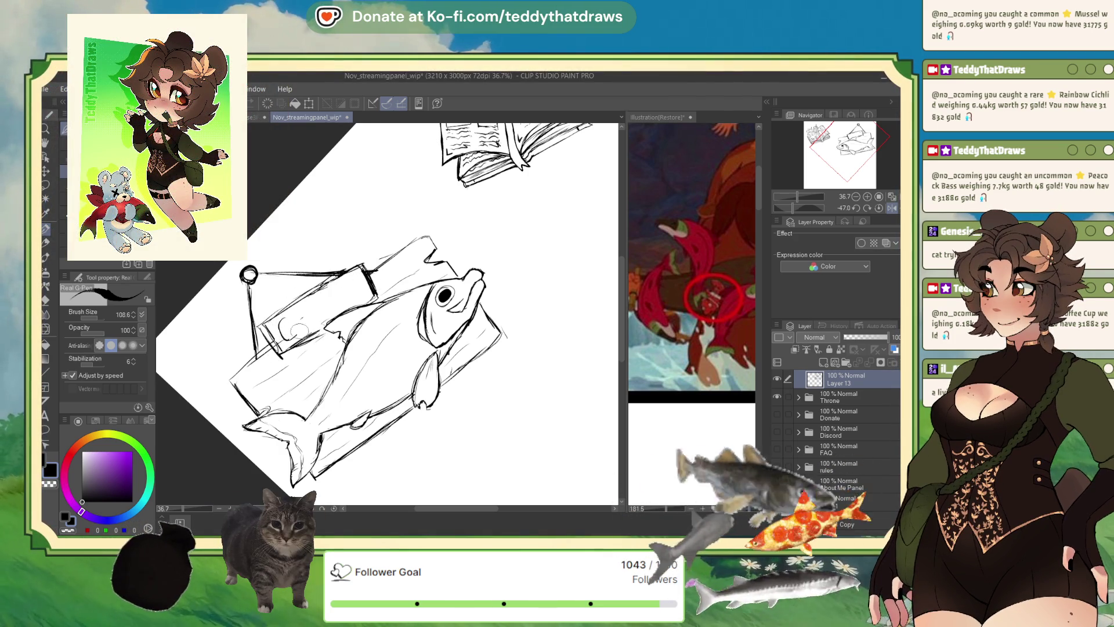
mouse_move(293, 324)
left_mouse_down()
mouse_move(281, 339)
mouse_move(315, 319)
mouse_move(313, 329)
left_mouse_up()
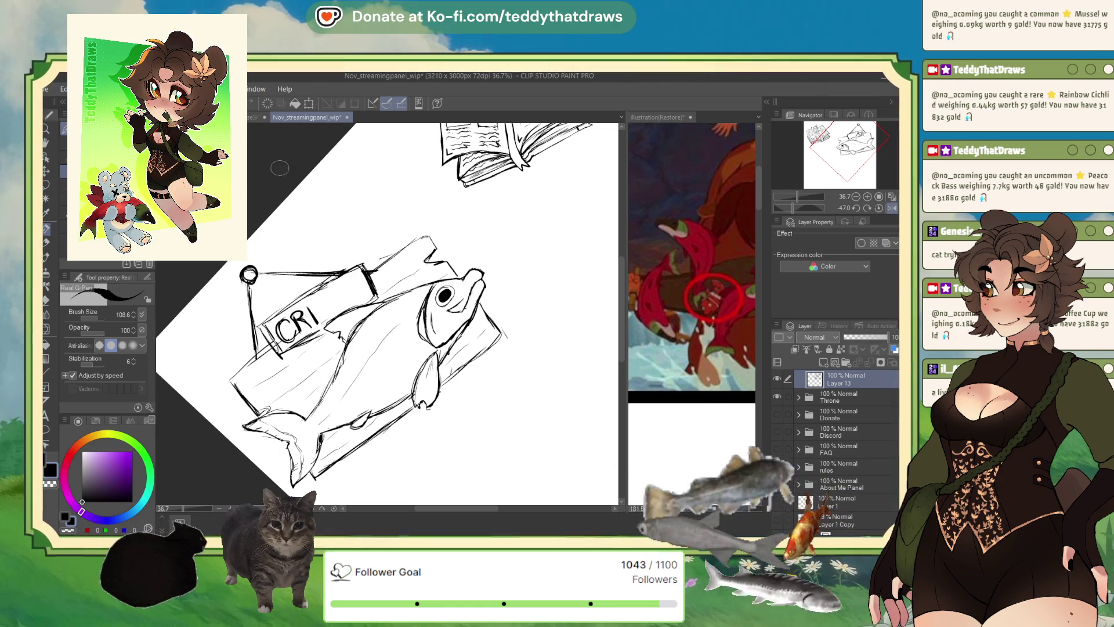
key("ctrl+z")
key("ctrl+z")
key("ctrl+z")
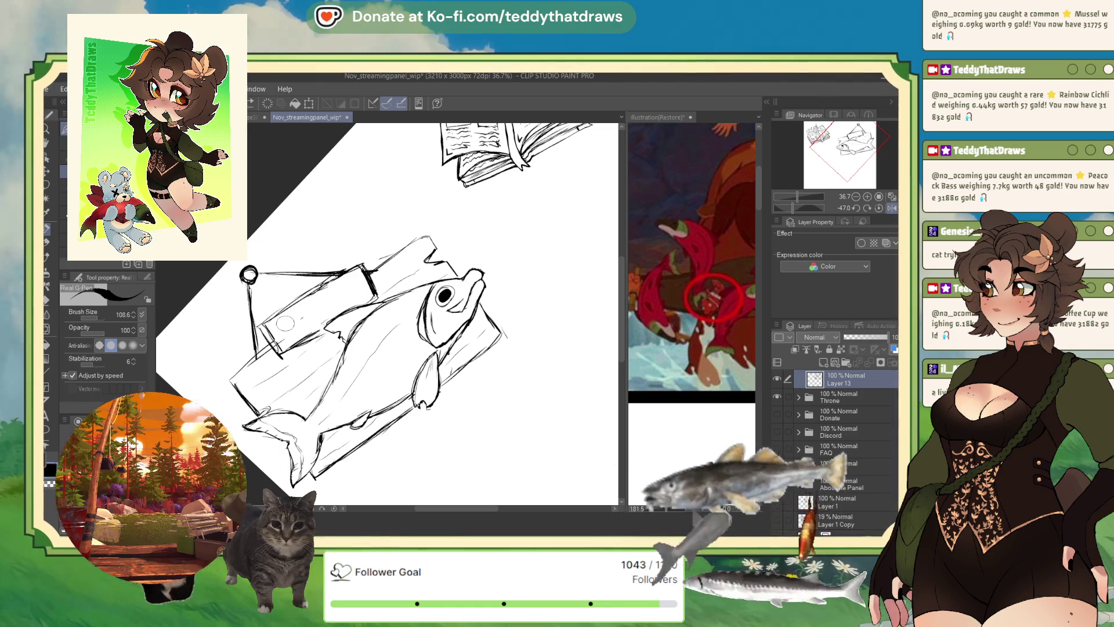
mouse_move(299, 317)
left_mouse_down()
mouse_move(294, 338)
mouse_move(337, 317)
left_mouse_up()
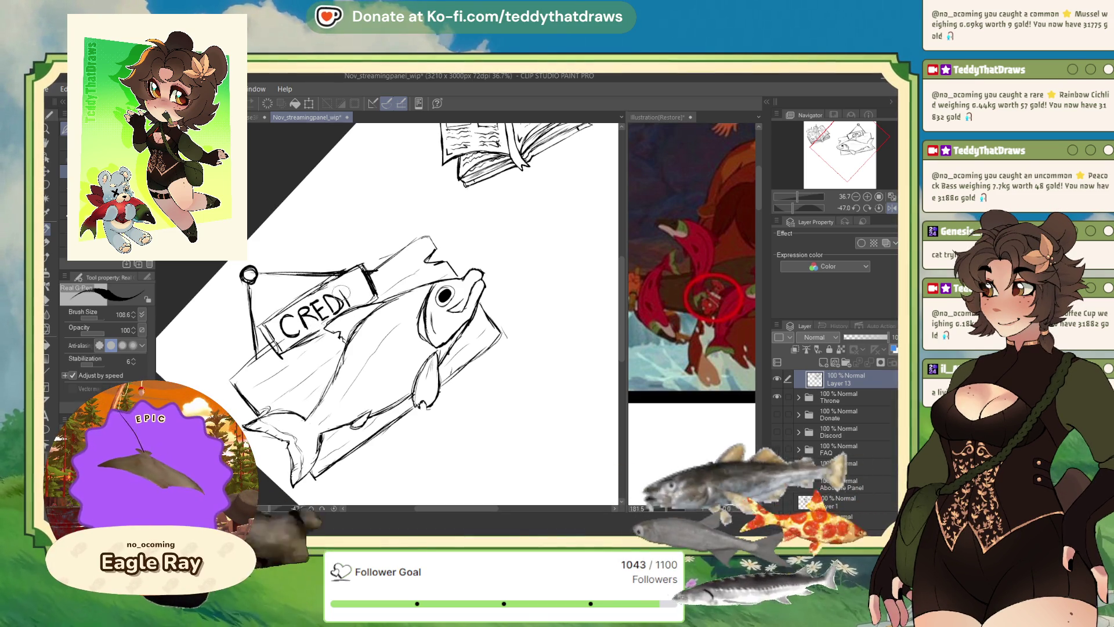
mouse_move(347, 288)
left_mouse_down()
mouse_move(346, 303)
mouse_move(360, 270)
left_mouse_up()
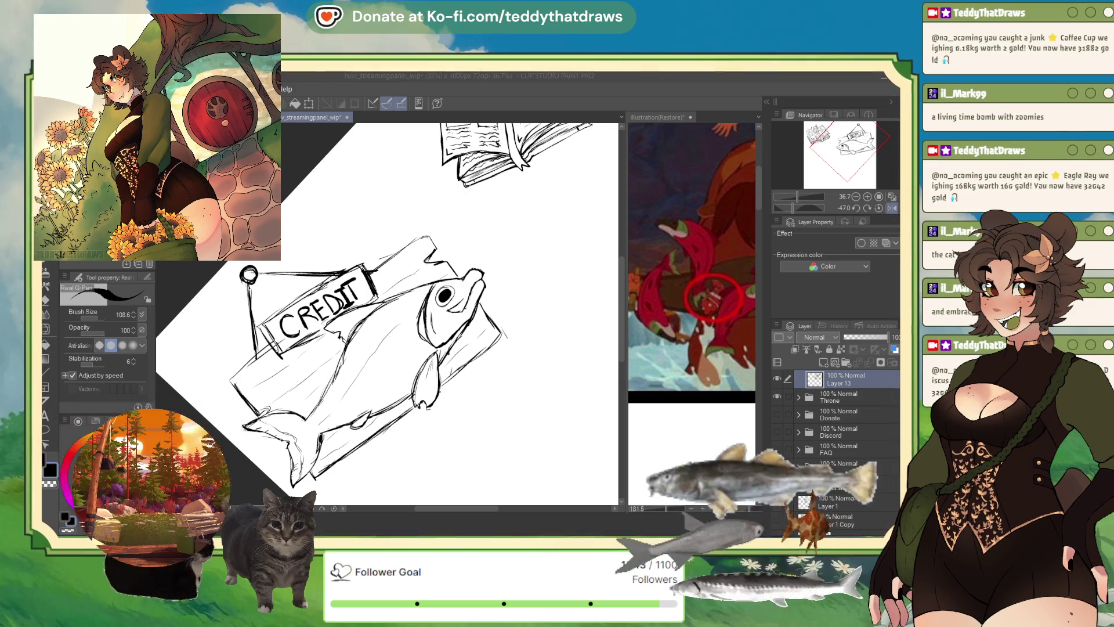
Zoom out and flip the canvas view horizontally to check the sketch
scroll(459, 230, "down", 2)
scroll(453, 290, "down", 2)
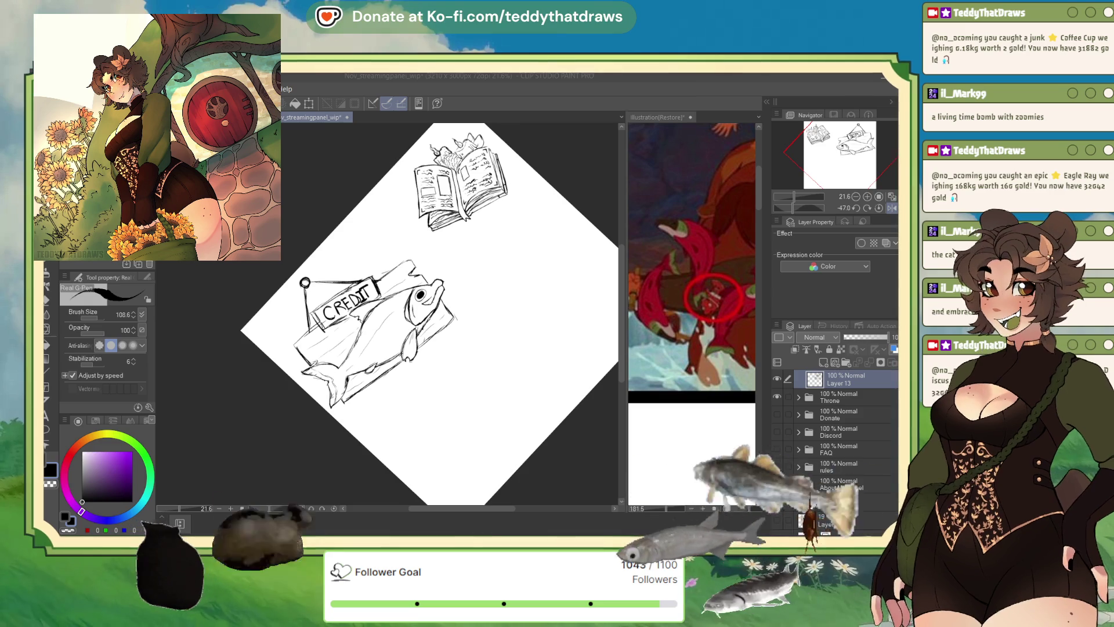
left_click(892, 207)
scroll(424, 273, "up", 4)
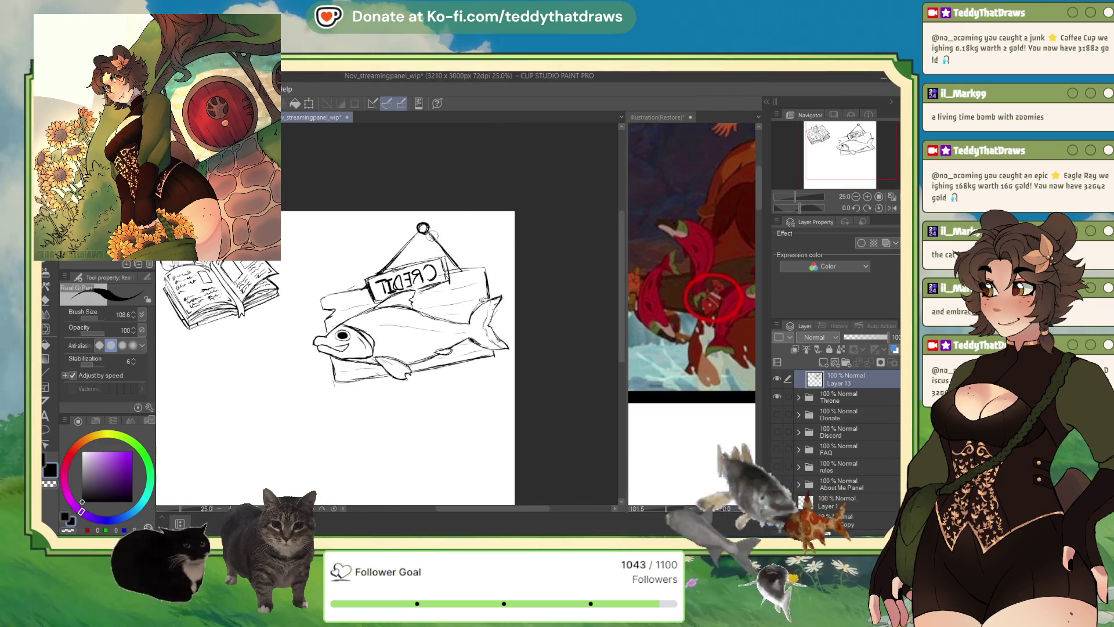
Switch to transparent colour and erase the 'DIT' letters from the sign
left_click(68, 528)
mouse_move(337, 316)
left_mouse_down()
mouse_move(380, 328)
mouse_move(432, 296)
mouse_move(423, 300)
left_mouse_up()
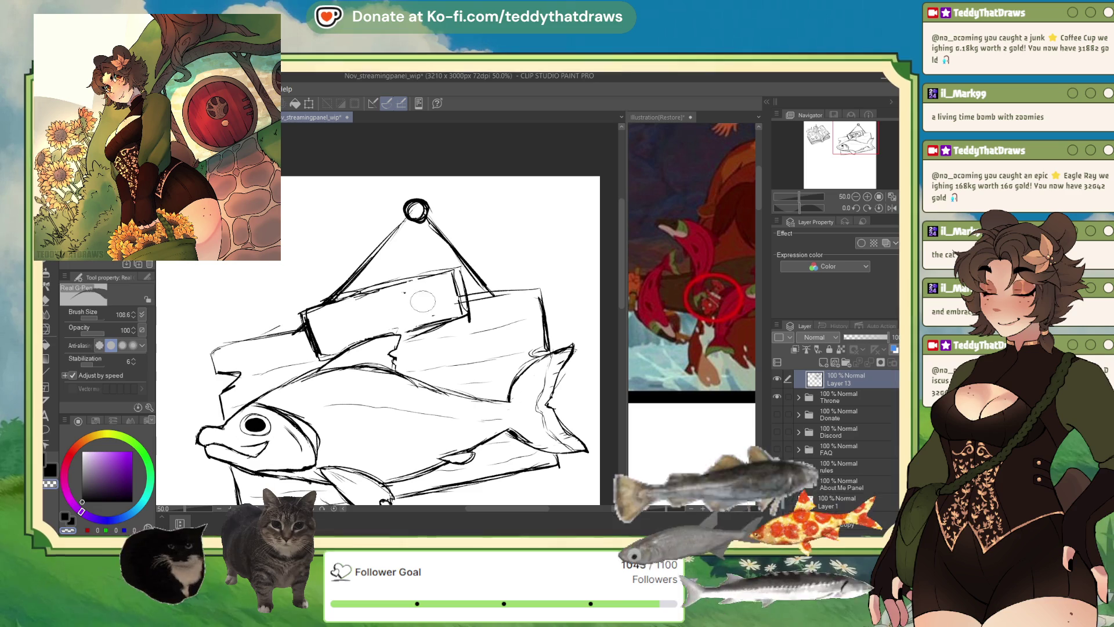
scroll(439, 276, "down", 3)
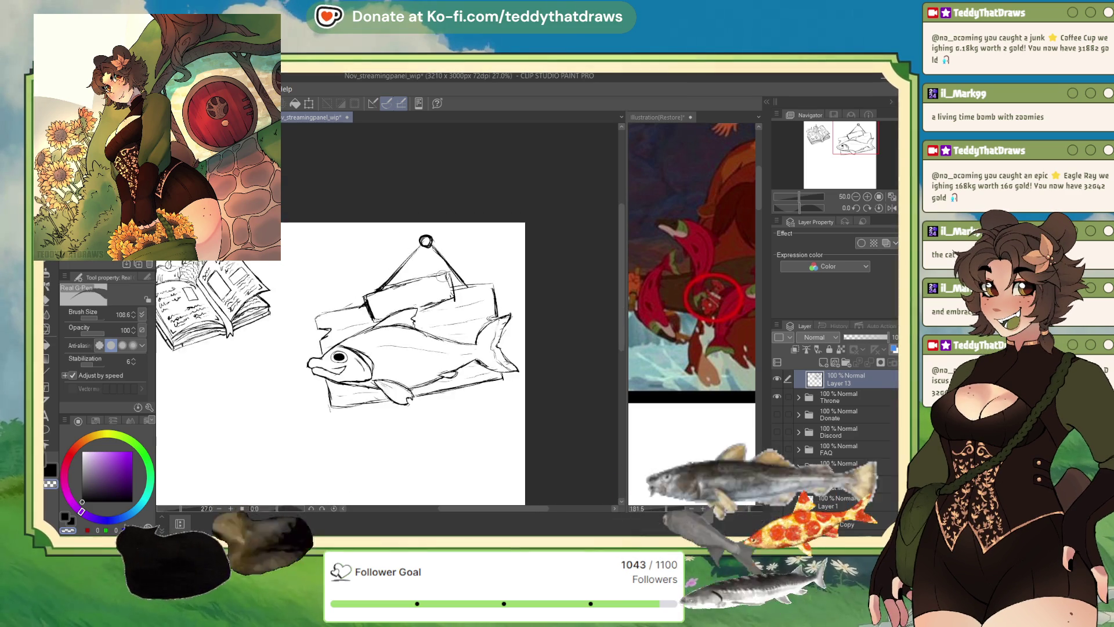
scroll(441, 275, "up", 2)
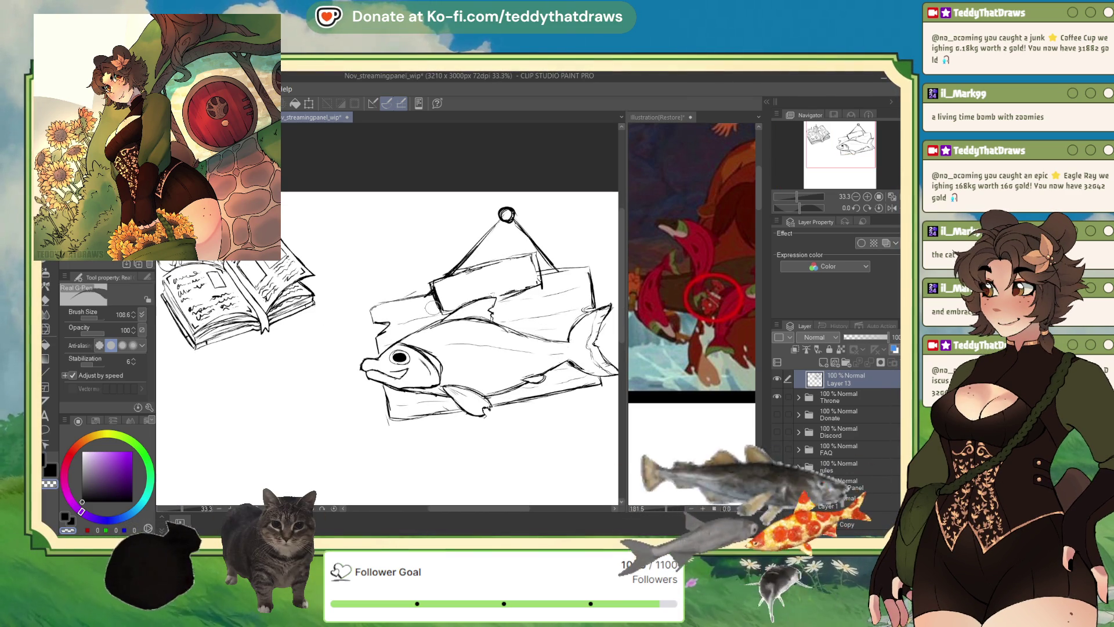
scroll(494, 220, "down", 2)
scroll(482, 225, "up", 1)
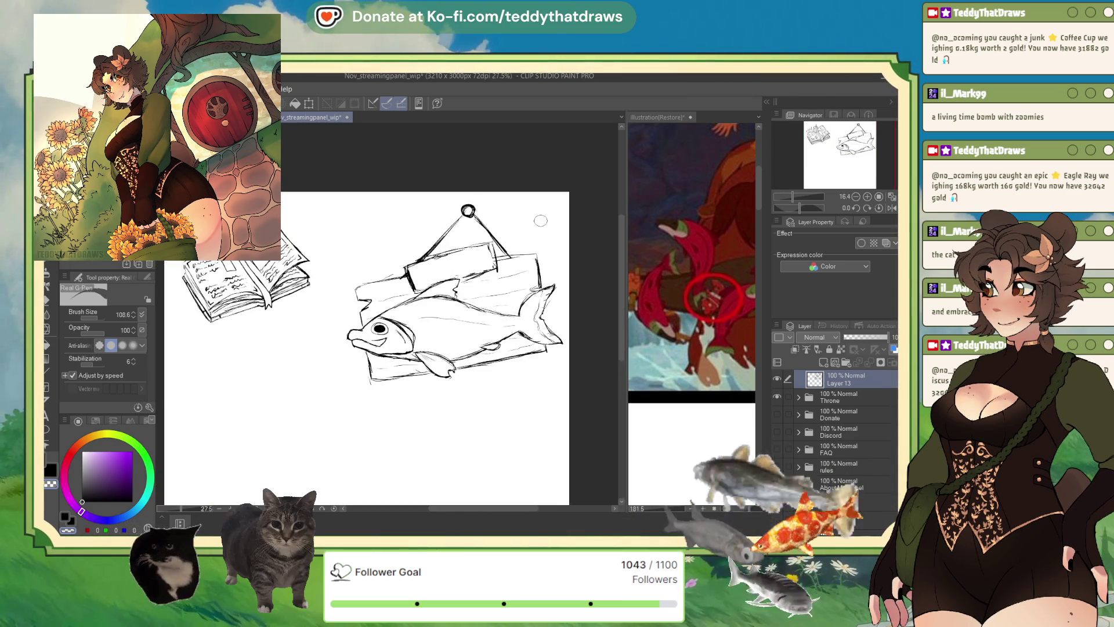
scroll(471, 230, "up", 2)
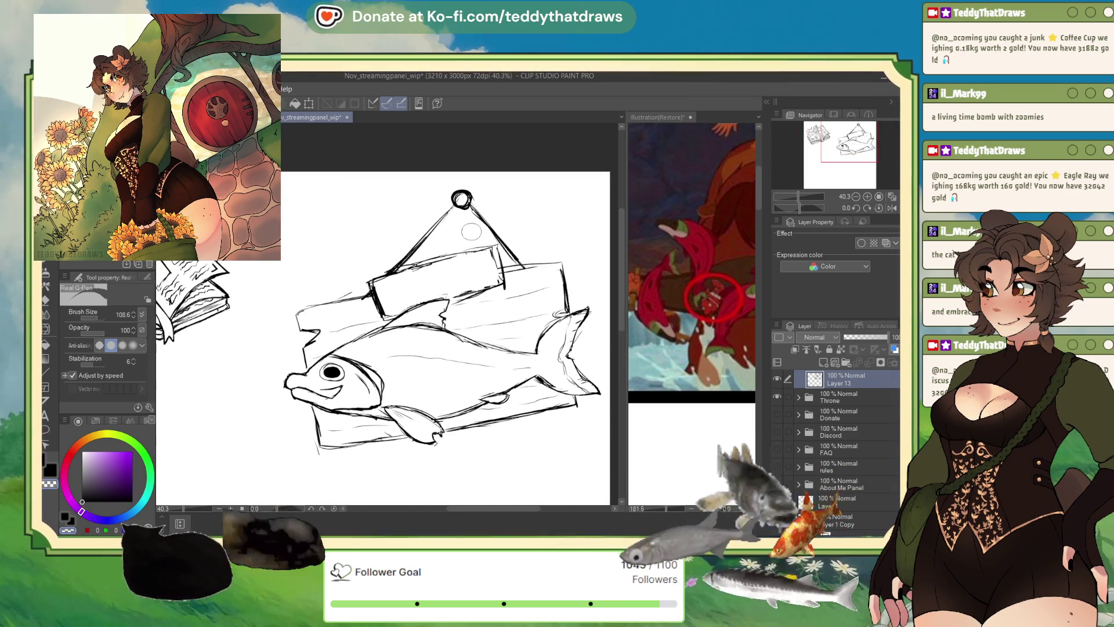
Undo the rope, ring and tilted hanging sign, and return to black
key("ctrl+z")
key("ctrl+z")
key("ctrl+z")
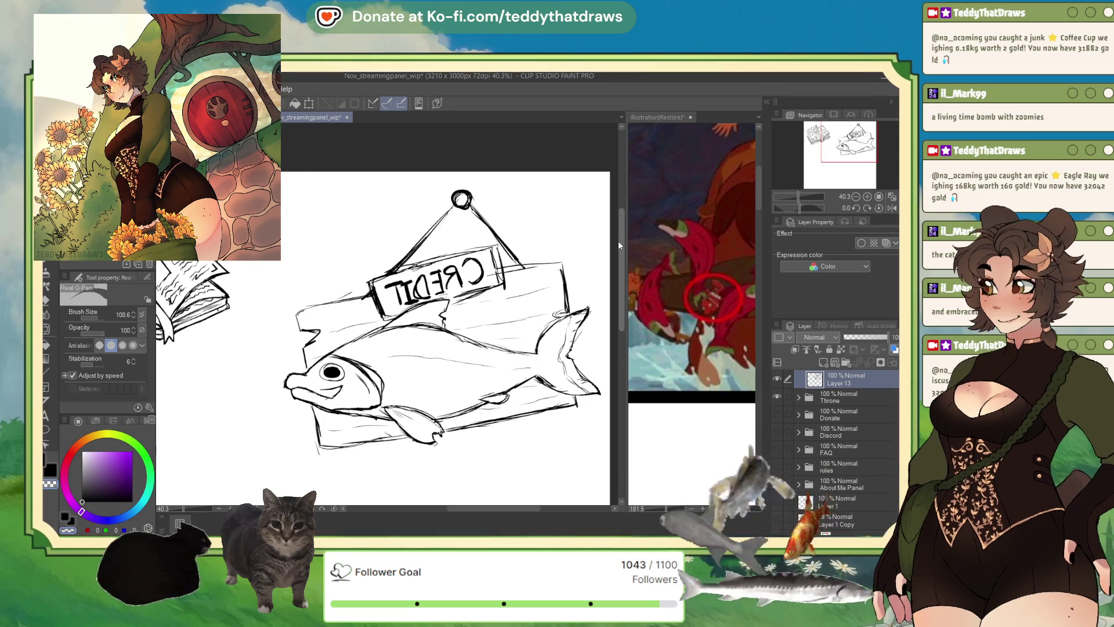
key("ctrl+z")
key("ctrl+z")
key("ctrl+z")
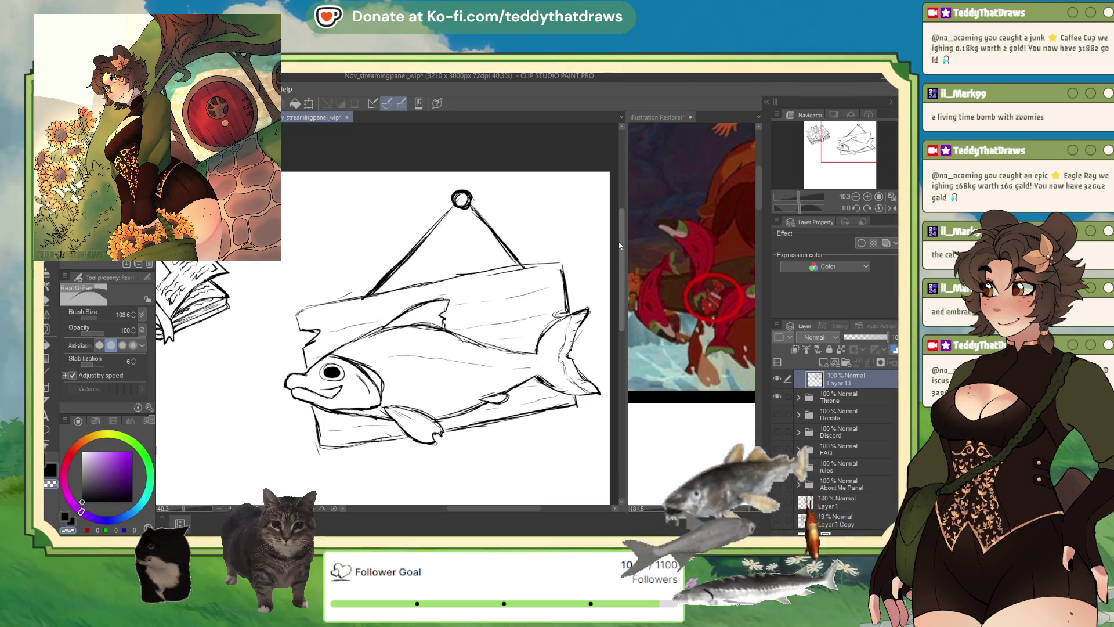
key("ctrl+z")
key("ctrl+z")
key("ctrl+z")
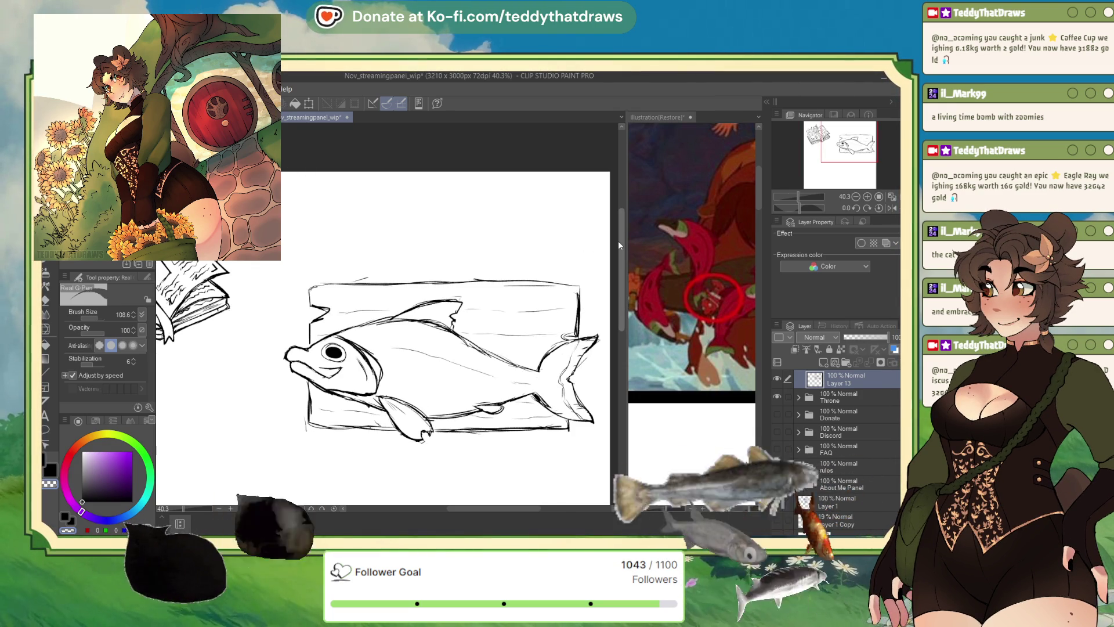
left_click(84, 498)
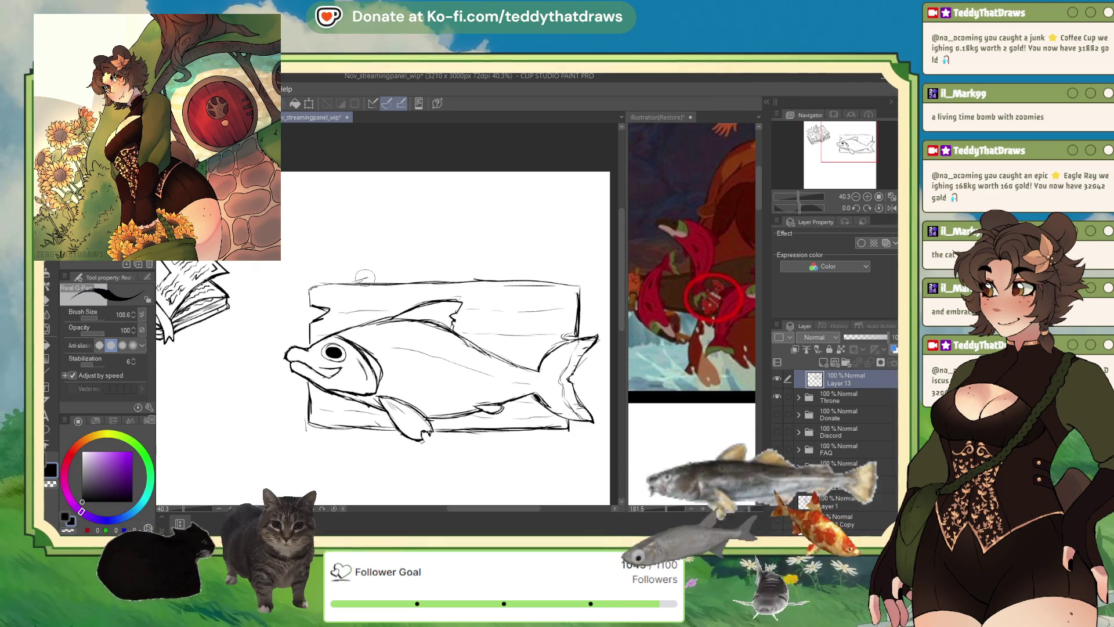
Sketch a rectangular block above the board, discarding a roof-shaped attempt
mouse_move(355, 283)
left_mouse_down()
mouse_move(390, 246)
mouse_move(458, 214)
mouse_move(510, 267)
left_mouse_up()
mouse_move(464, 220)
left_mouse_down()
mouse_move(525, 281)
mouse_move(411, 235)
left_mouse_up()
left_click_drag(363, 277, 420, 230)
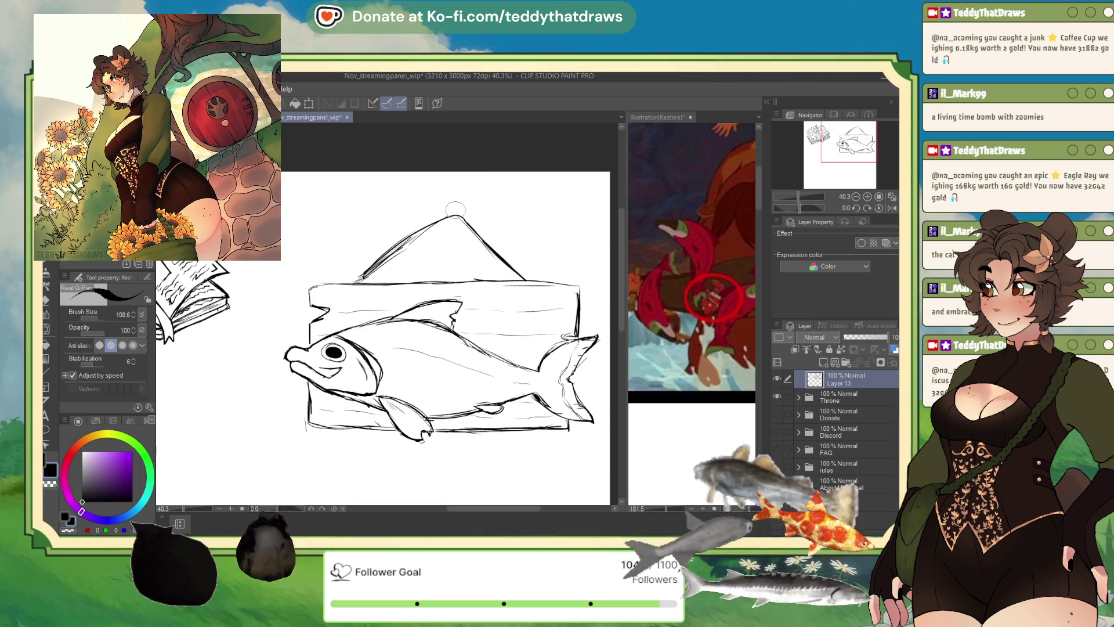
key("ctrl+z")
key("ctrl+z")
key("ctrl+z")
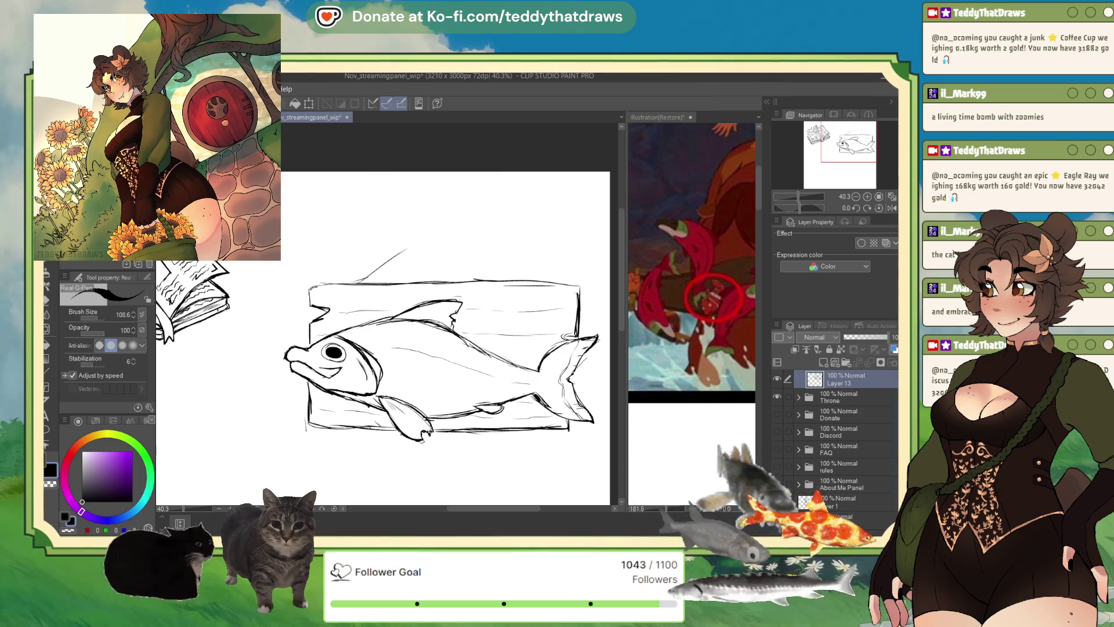
mouse_move(368, 294)
left_mouse_down()
mouse_move(369, 247)
mouse_move(460, 240)
mouse_move(523, 278)
mouse_move(523, 296)
left_mouse_up()
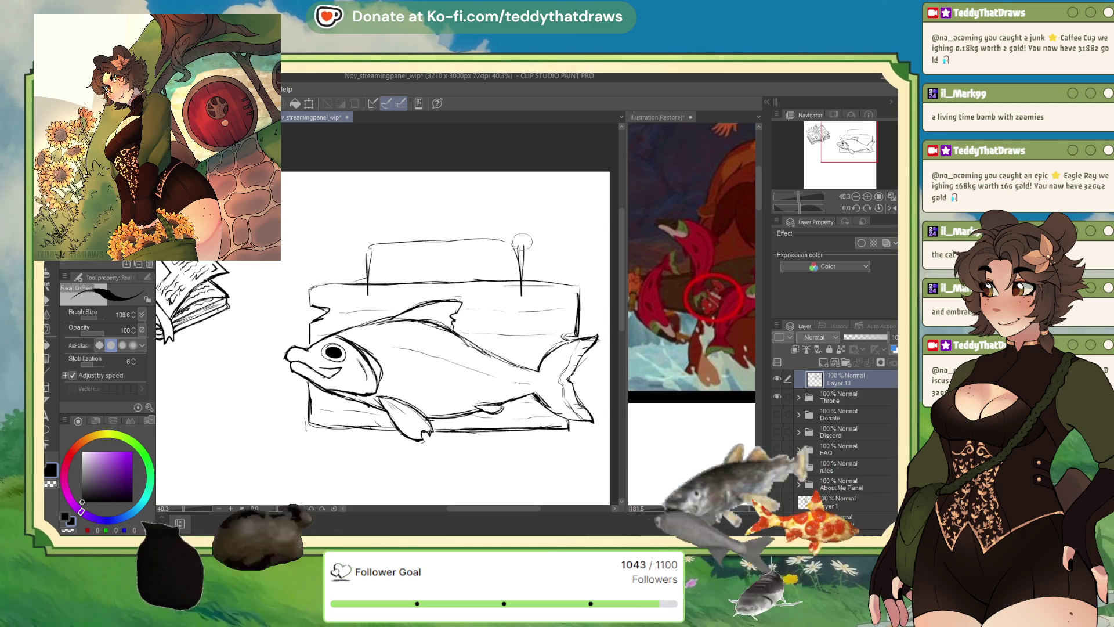
left_click_drag(371, 299, 366, 249)
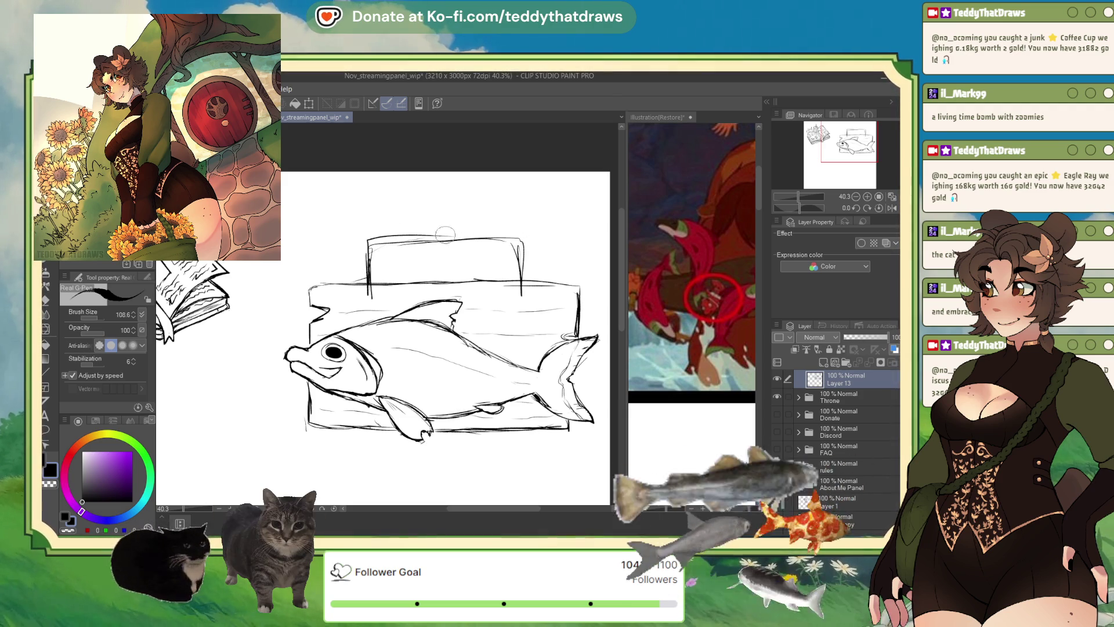
Draw the block's lower edge along the top of the fish sign
mouse_move(371, 298)
left_mouse_down()
mouse_move(518, 293)
mouse_move(401, 235)
left_mouse_up()
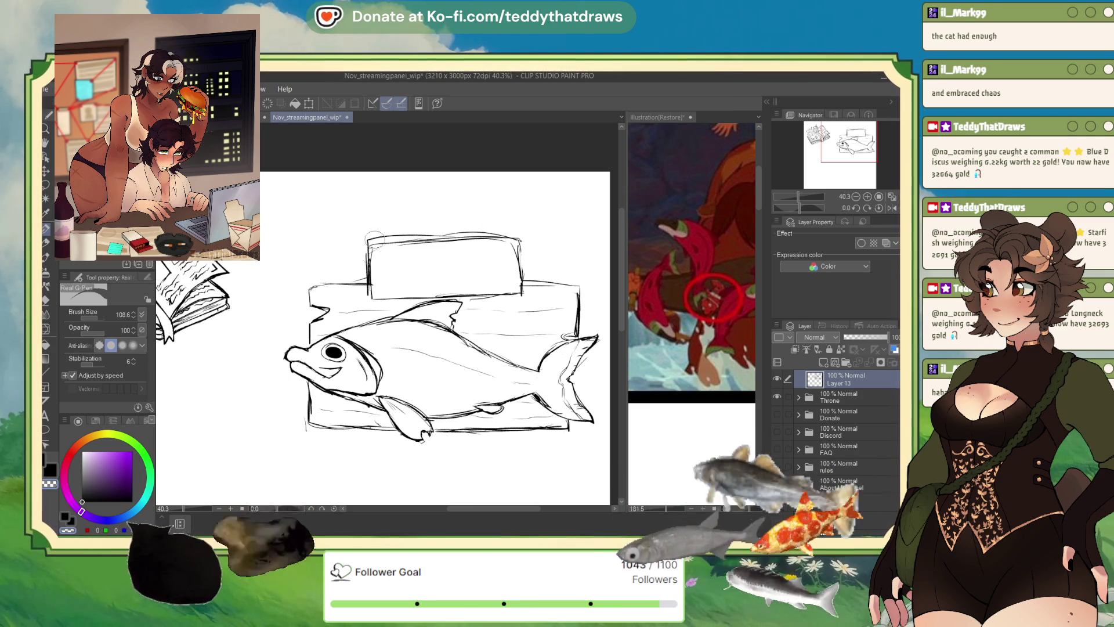
Erase the block's rough top edge and redraw the top edge and right side
left_click_drag(400, 240, 493, 238)
mouse_move(367, 241)
left_mouse_down()
mouse_move(522, 237)
mouse_move(522, 278)
mouse_move(520, 265)
left_mouse_up()
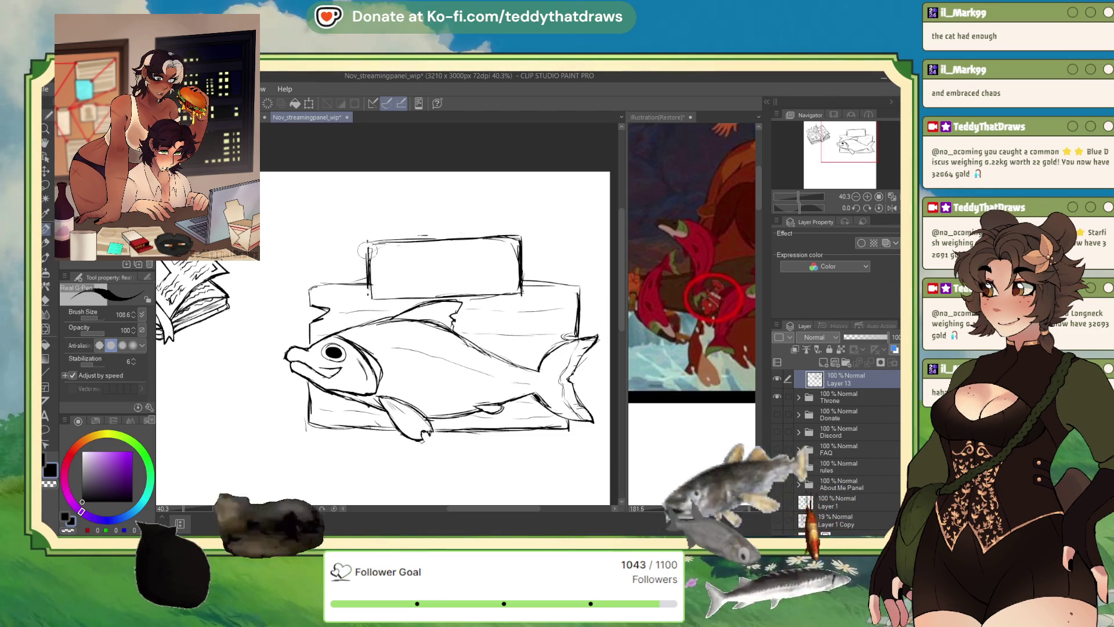